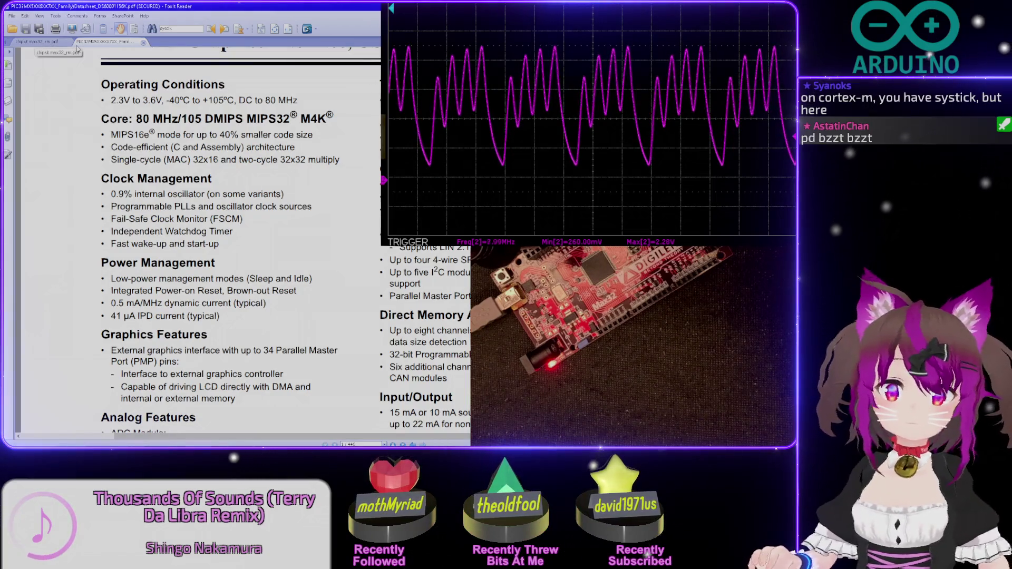
# Search the chipKIT Max32 manual for RA pin names, then return to its title page.
pyautogui.click(41, 43)
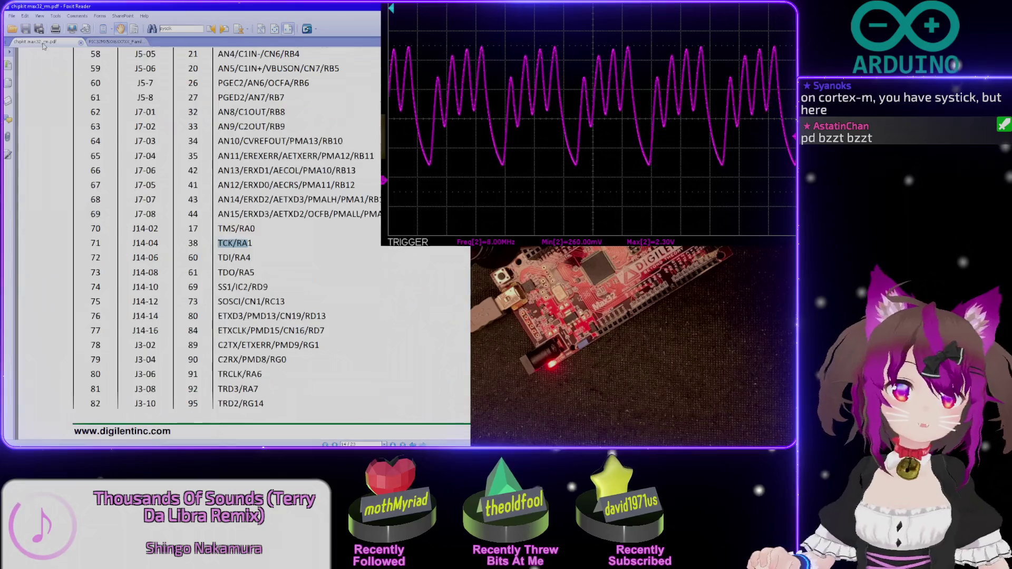
pyautogui.write('ra')
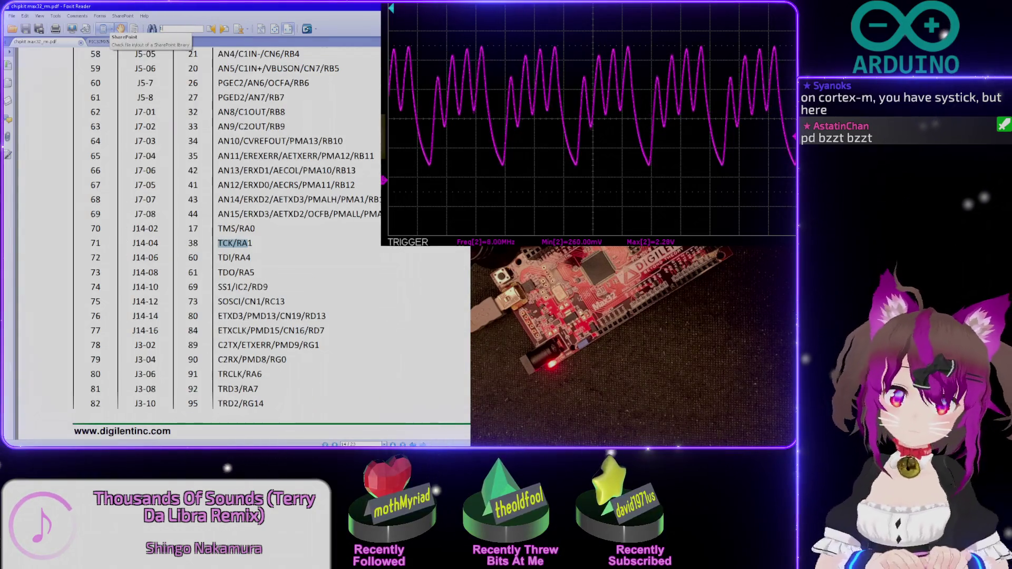
pyautogui.press('Return')
pyautogui.press('Return')
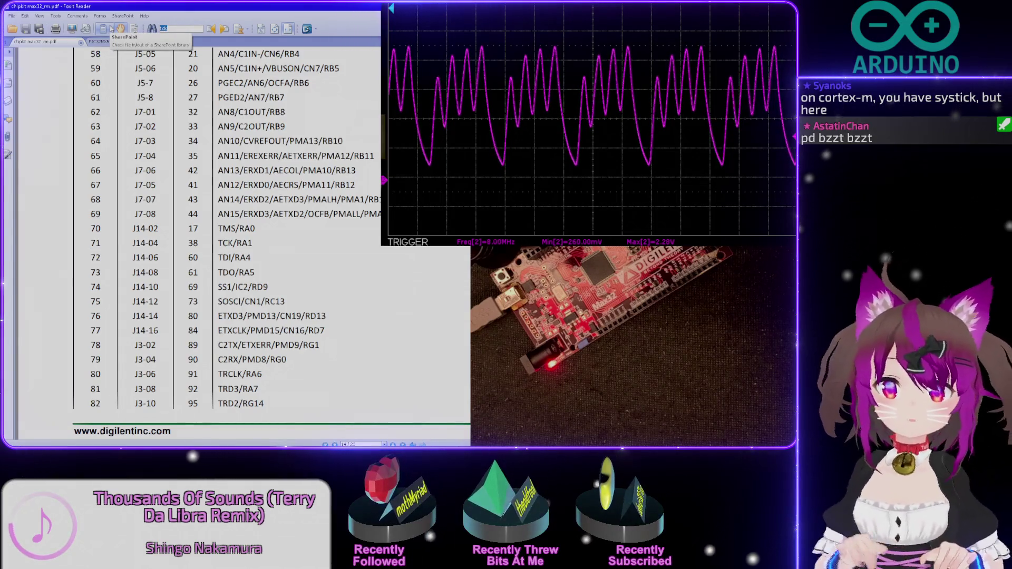
pyautogui.press('Home')
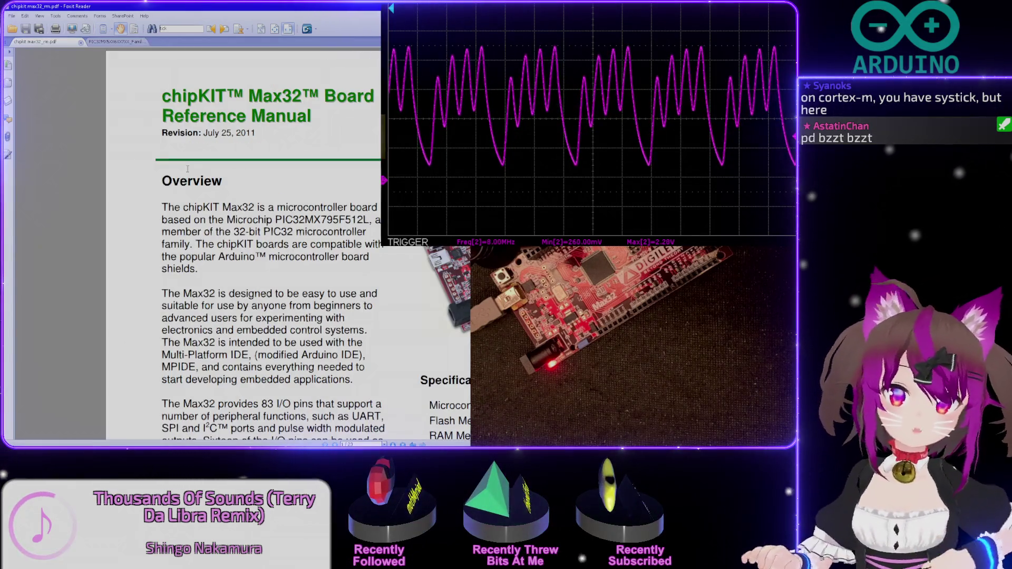
pyautogui.scroll(-2, 187, 168)
pyautogui.scroll(-4, 206, 178)
pyautogui.scroll(-2, 230, 191)
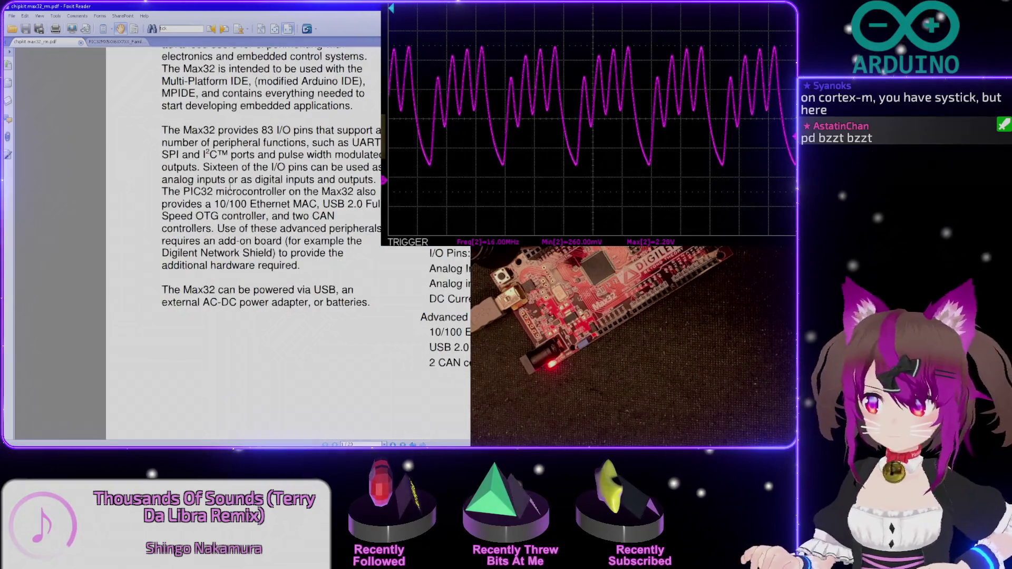
pyautogui.scroll(1, 230, 191)
pyautogui.scroll(1, 206, 142)
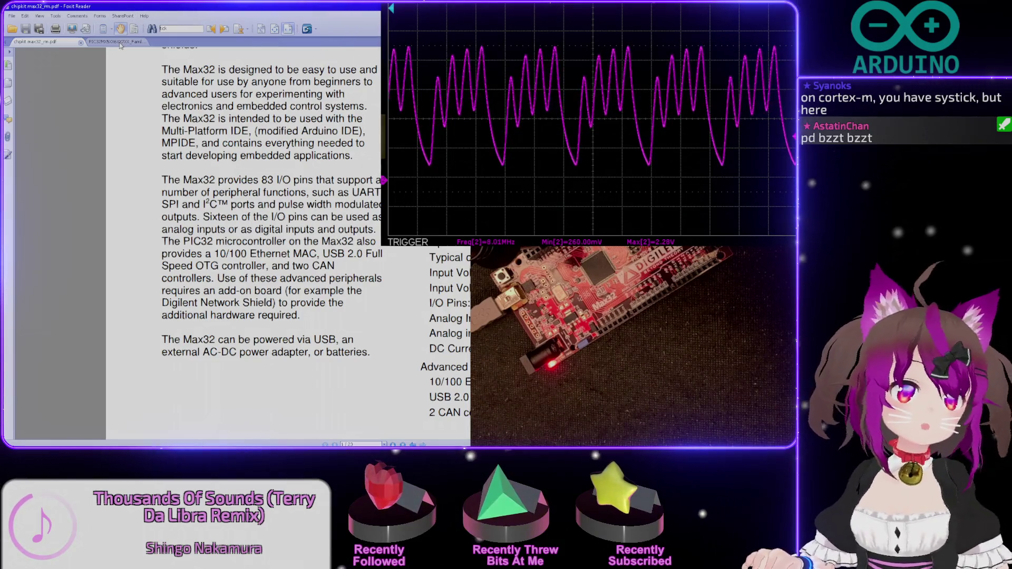
# Review the PIC32MX datasheet features, then switch to the p32mx795f512l.h search results.
pyautogui.click(120, 44)
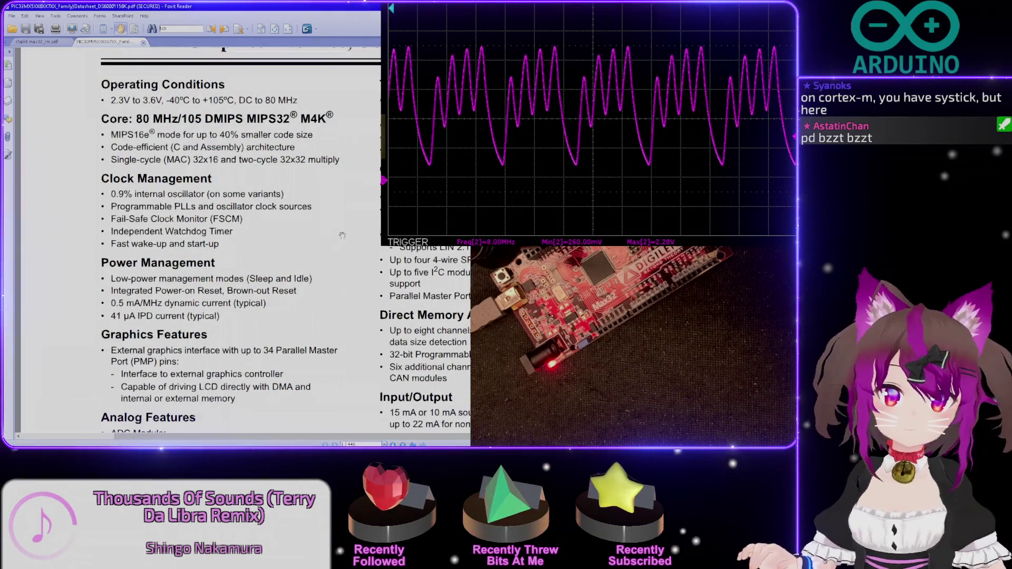
pyautogui.scroll(-1, 346, 237)
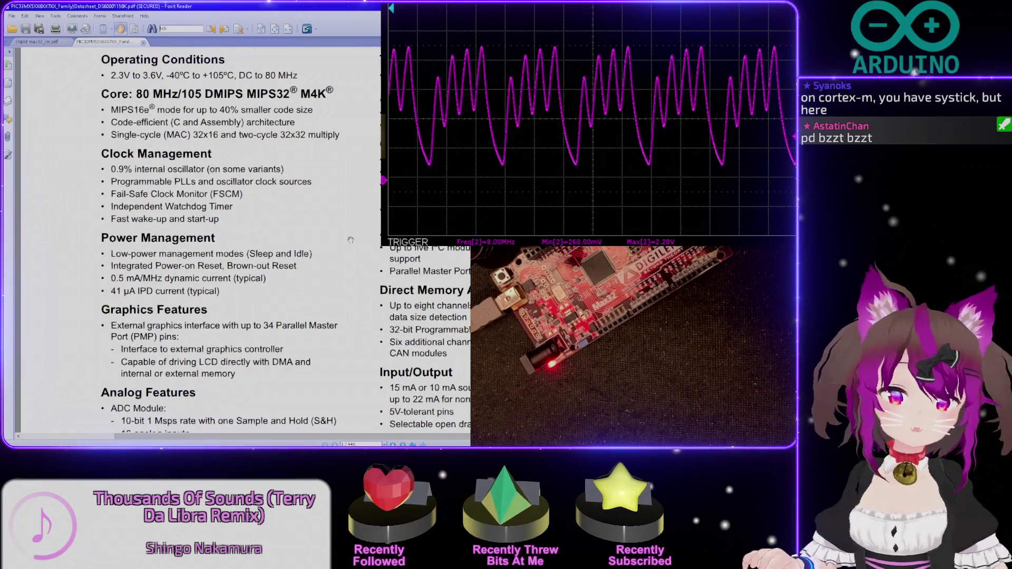
pyautogui.scroll(-3, 350, 239)
pyautogui.scroll(-4, 350, 240)
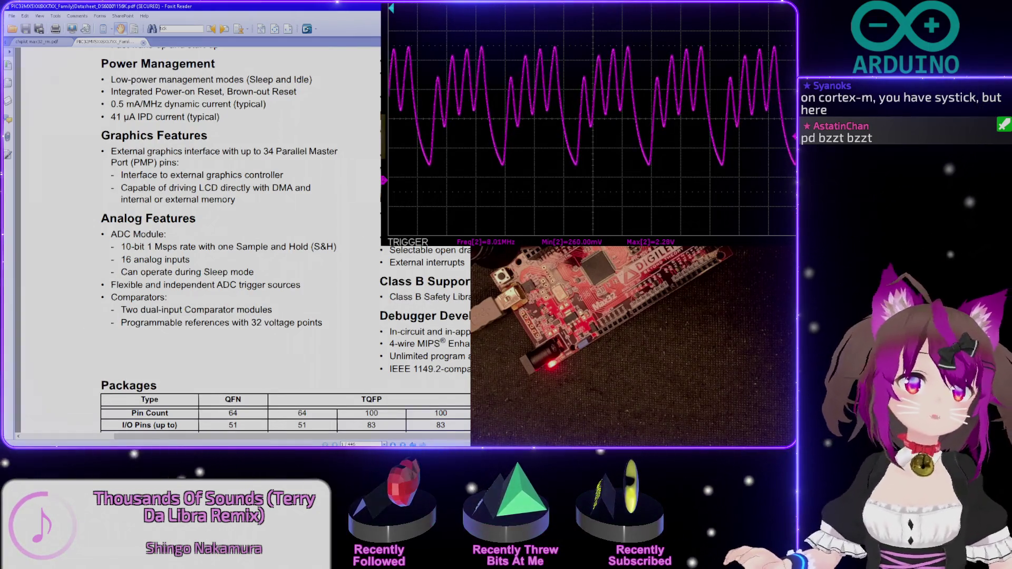
pyautogui.hotkey('alt', 'Tab')
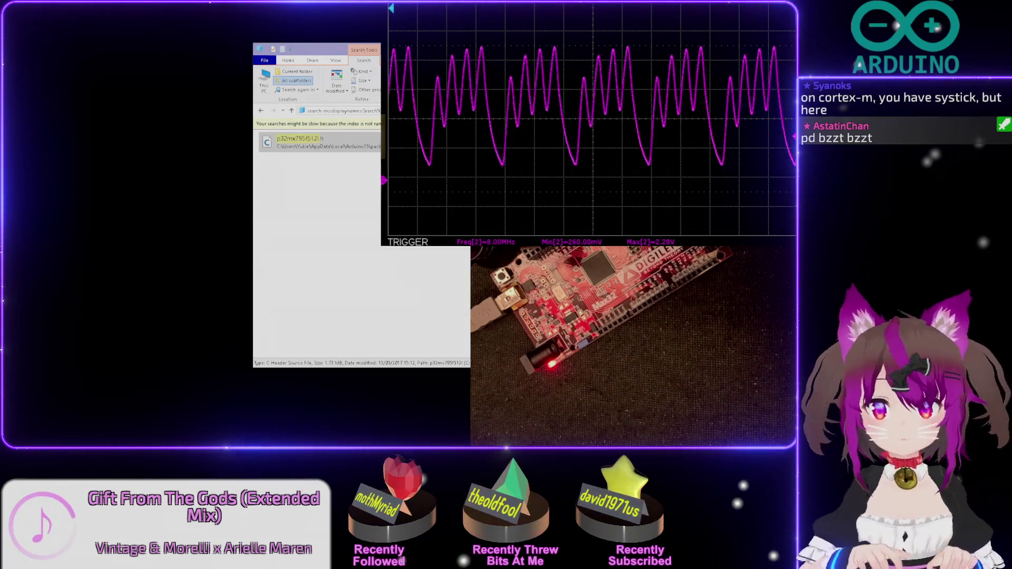
# Leave the p32mx795f512l.h header file search results.
pyautogui.hotkey('alt', 'Tab')
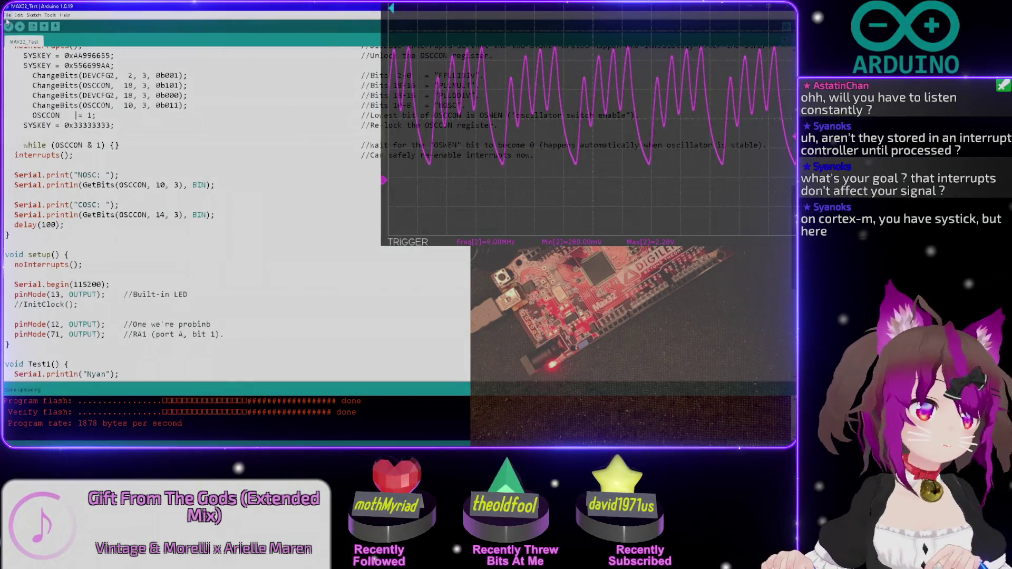
# Open the MIDILEDBoardV2 sketch and then the OPK2 sketch from the recent sketches list.
pyautogui.click(9, 15)
pyautogui.moveTo(32, 43)
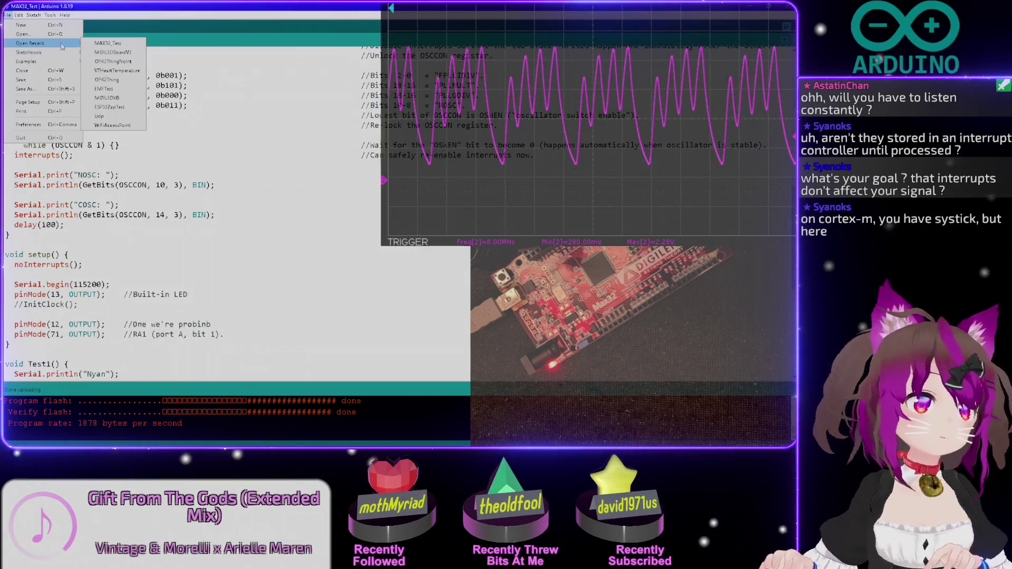
pyautogui.click(121, 61)
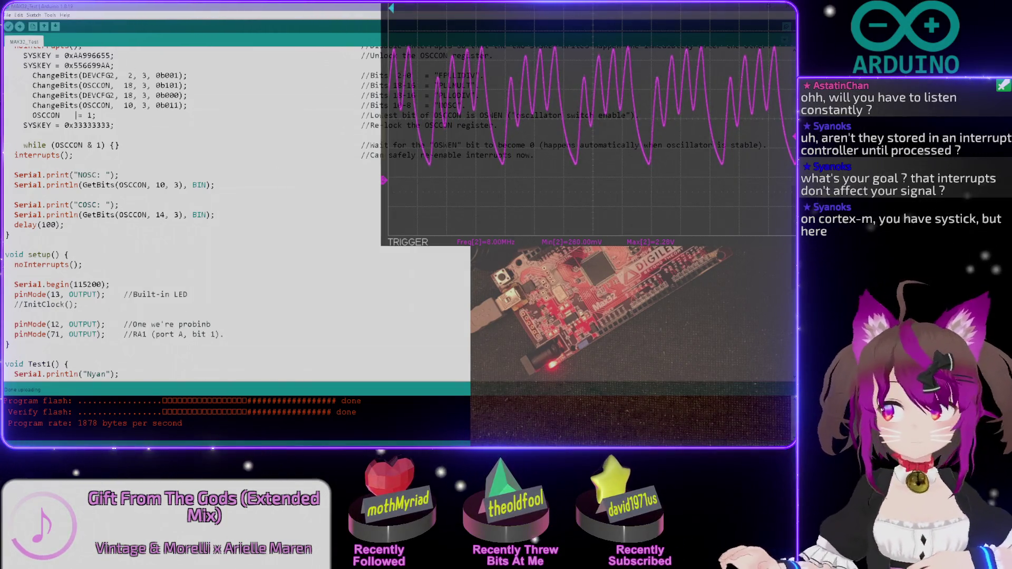
pyautogui.scroll(-5, 237, 213)
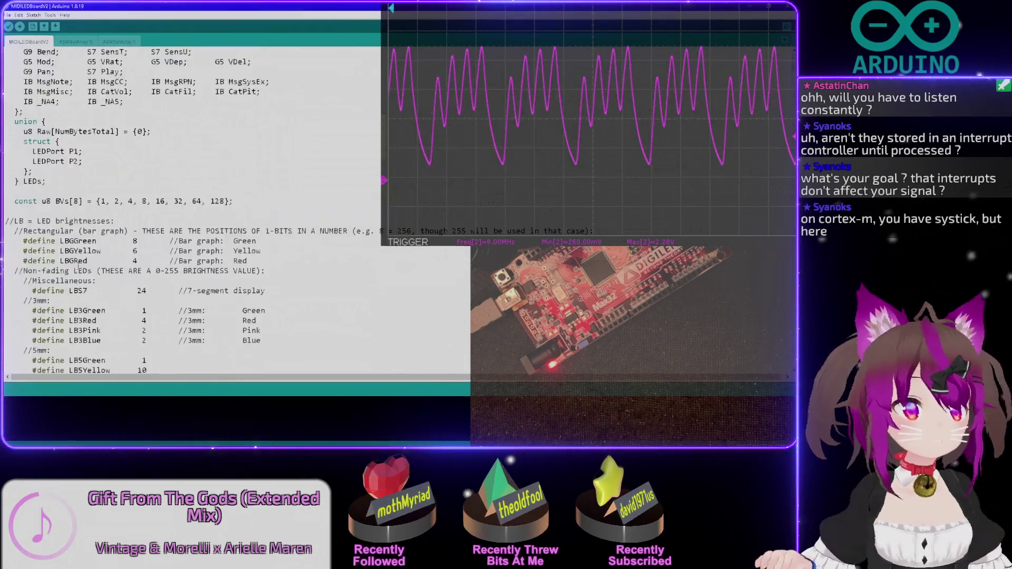
pyautogui.scroll(-5, 237, 214)
pyautogui.click(8, 15)
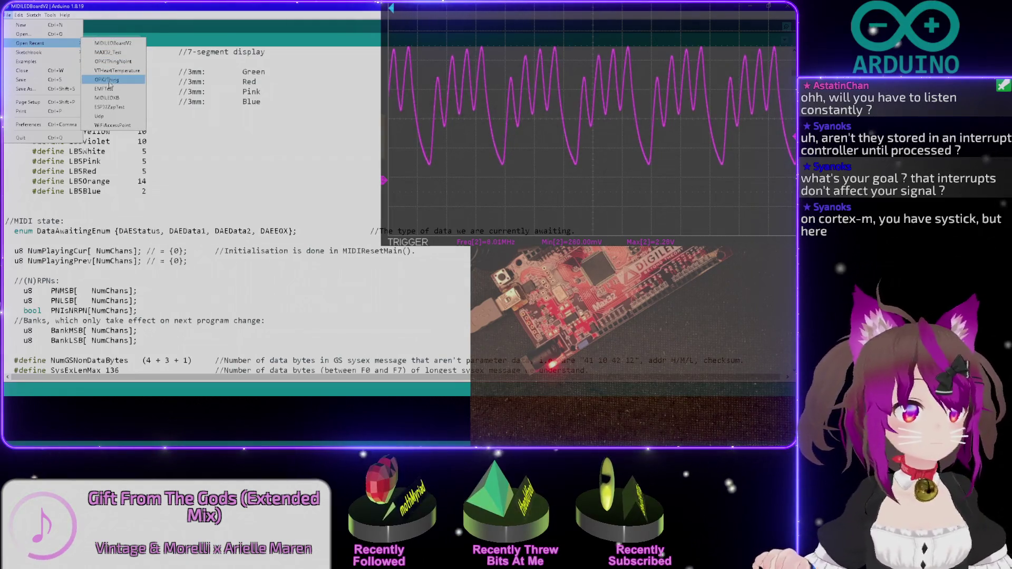
pyautogui.moveTo(31, 43)
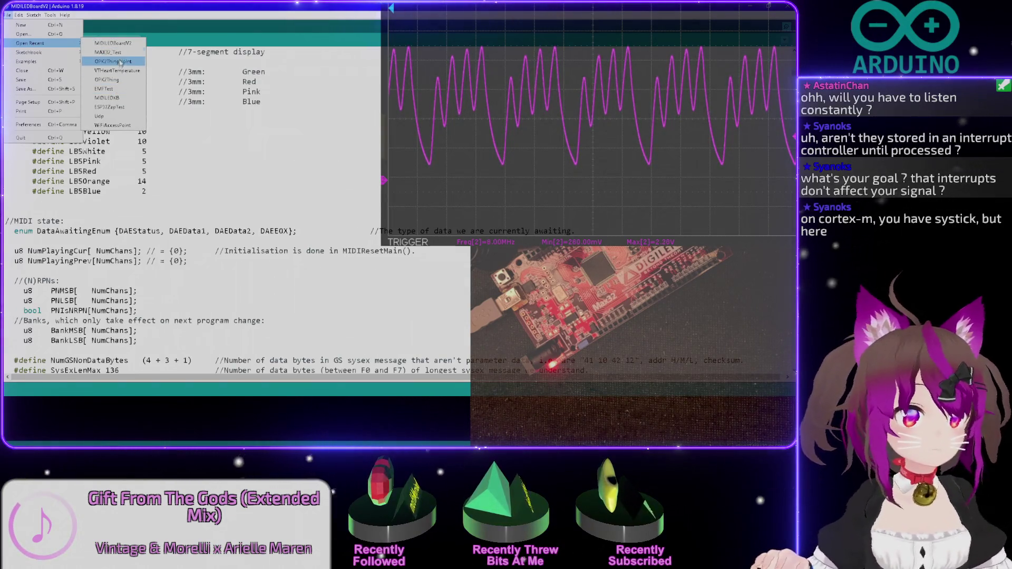
pyautogui.click(116, 73)
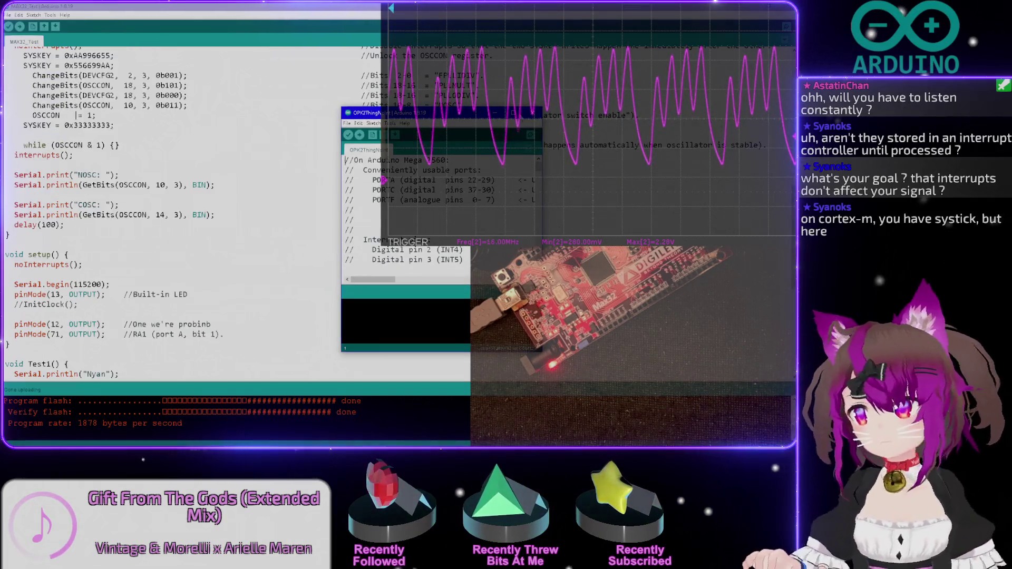
pyautogui.scroll(-5, 219, 157)
pyautogui.scroll(-5, 219, 158)
pyautogui.scroll(-5, 14, 156)
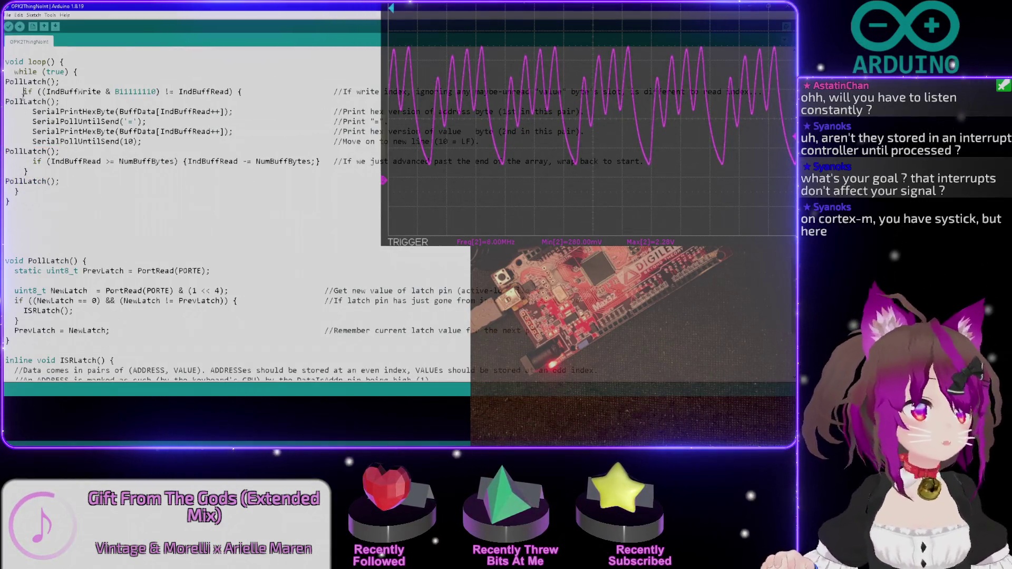
# Highlight the PollLatch() call in loop(), the PrevLatch variable and the PollLatch function name.
pyautogui.moveTo(5, 101); pyautogui.dragTo(60, 101)
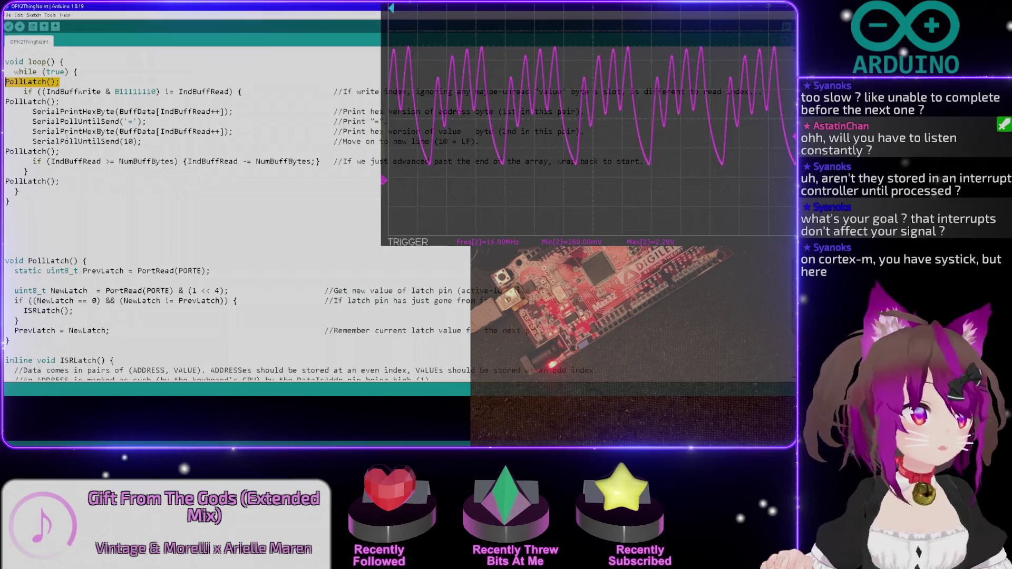
pyautogui.scroll(-3, 237, 213)
pyautogui.scroll(-3, 238, 213)
pyautogui.doubleClick(35, 155)
pyautogui.doubleClick(52, 84)
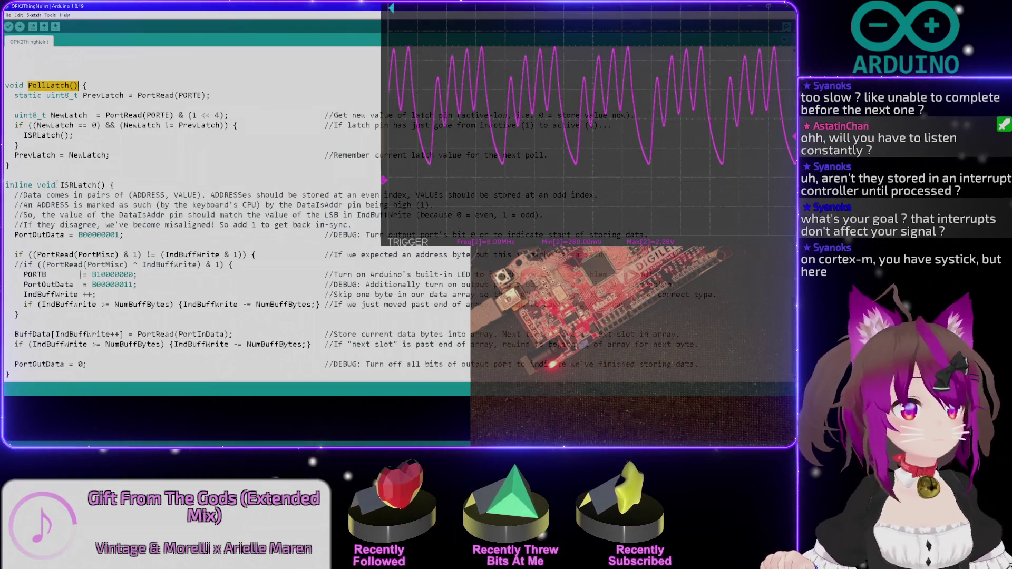
pyautogui.scroll(1, 237, 213)
pyautogui.scroll(7, 237, 214)
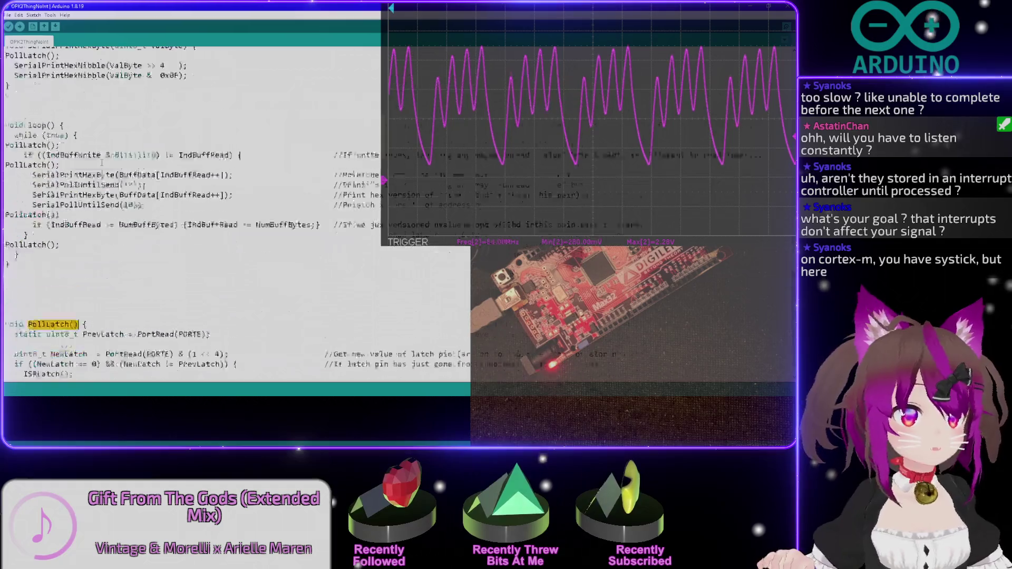
pyautogui.scroll(8, 103, 162)
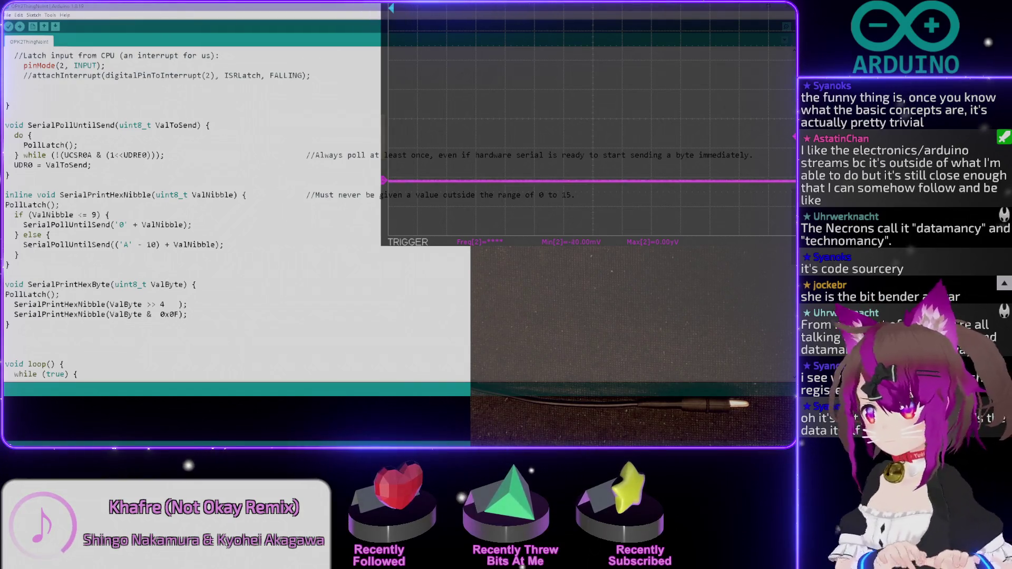
# Switch from the OPK2ThingNoInt sketch over to the open datasheets in Foxit Reader.
pyautogui.hotkey('alt', 'Tab')
# Bring the SN74HC165 datasheet to the front and hide the bookmarks so the page fills the view.
pyautogui.hotkey('ctrl', 'Tab')
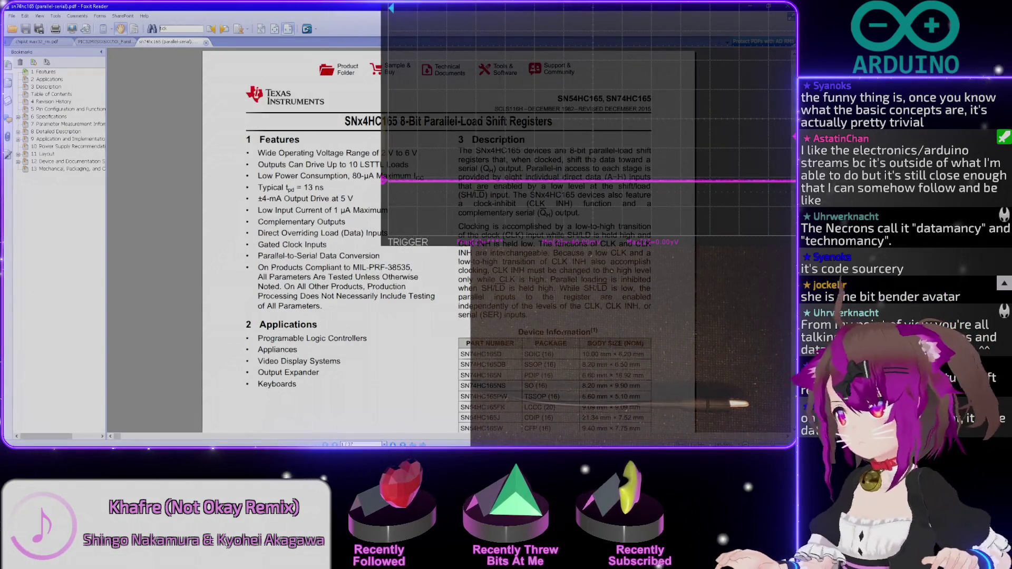
pyautogui.scroll(1, 459, 238)
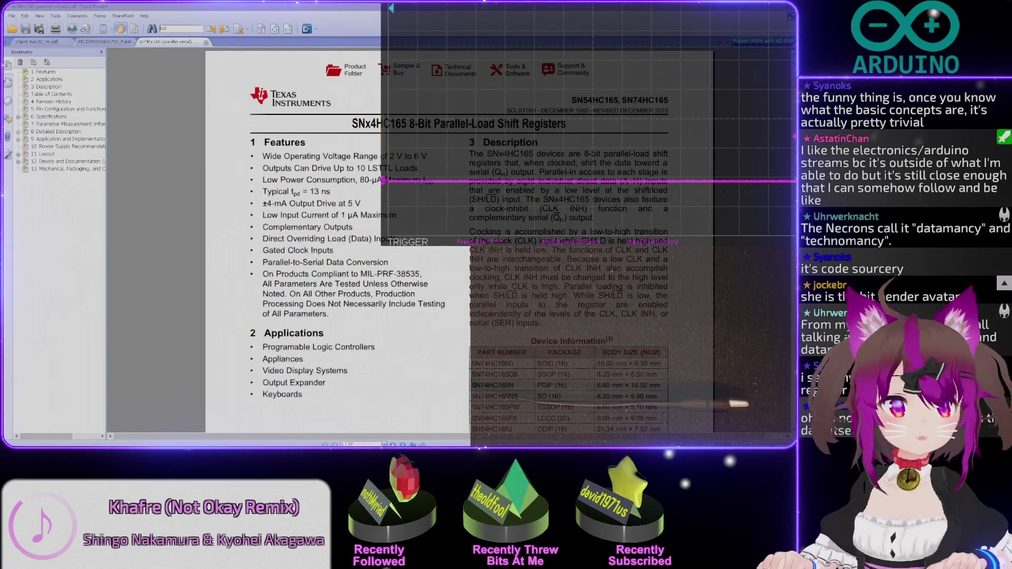
pyautogui.click(8, 67)
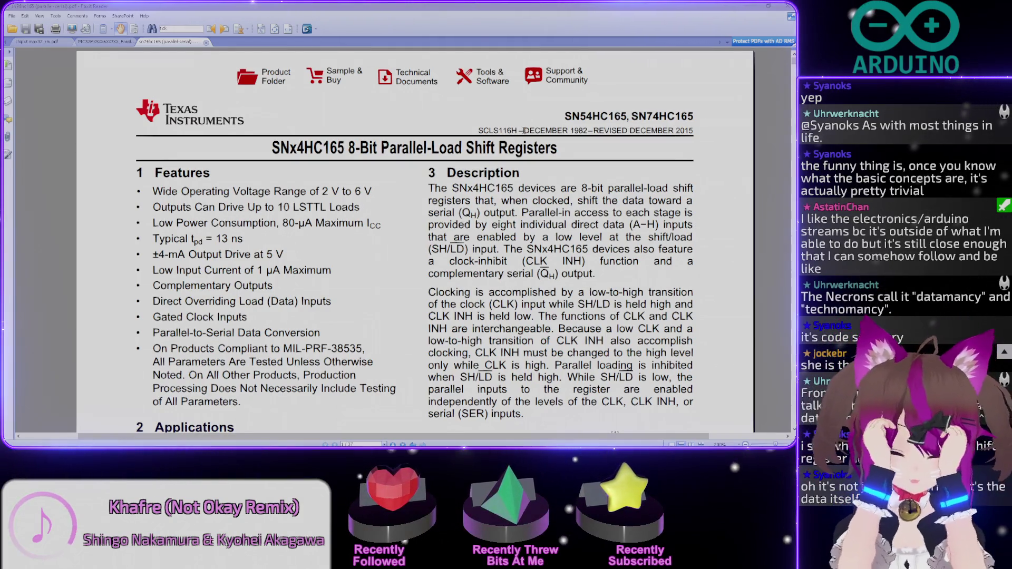
pyautogui.scroll(-2, 252, 238)
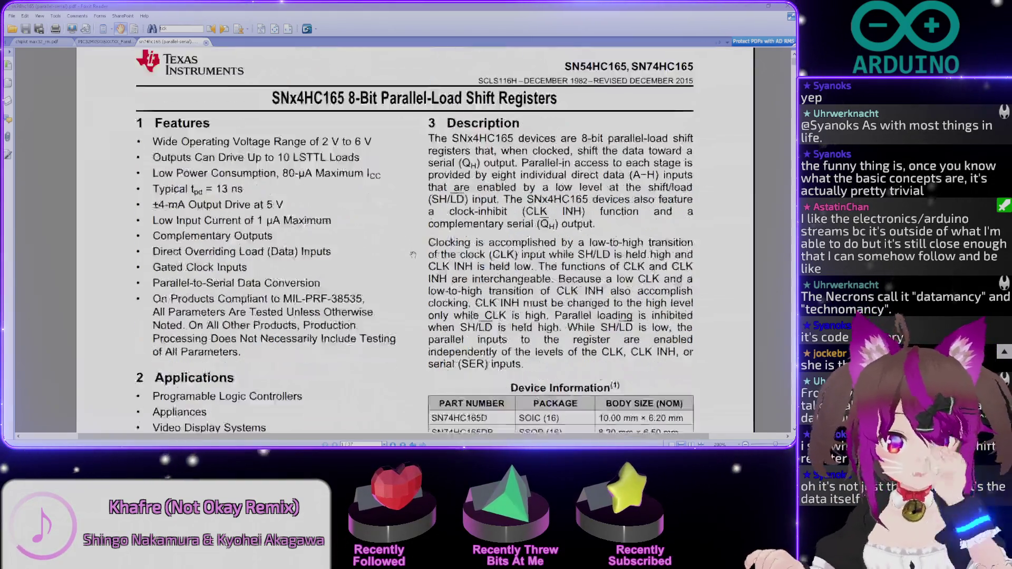
pyautogui.scroll(-3, 413, 255)
pyautogui.scroll(-3, 413, 259)
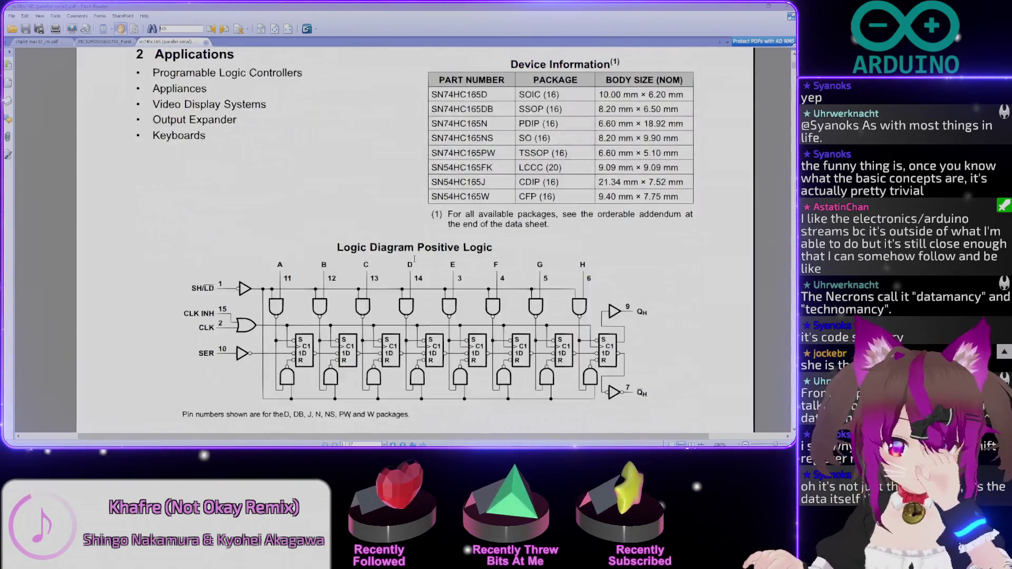
pyautogui.scroll(-4, 412, 261)
pyautogui.scroll(-2, 413, 265)
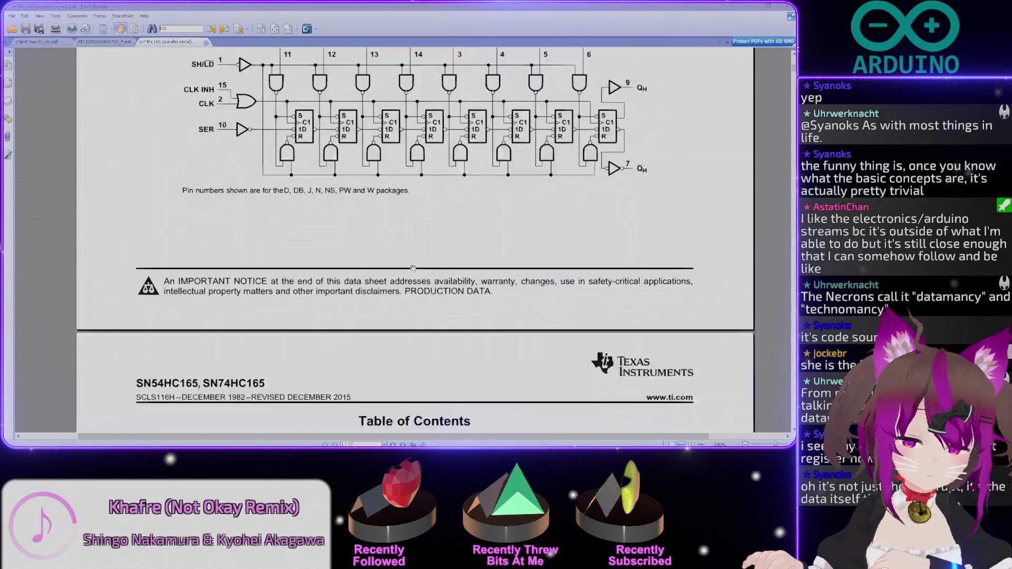
pyautogui.scroll(-1, 412, 267)
pyautogui.scroll(-2, 426, 318)
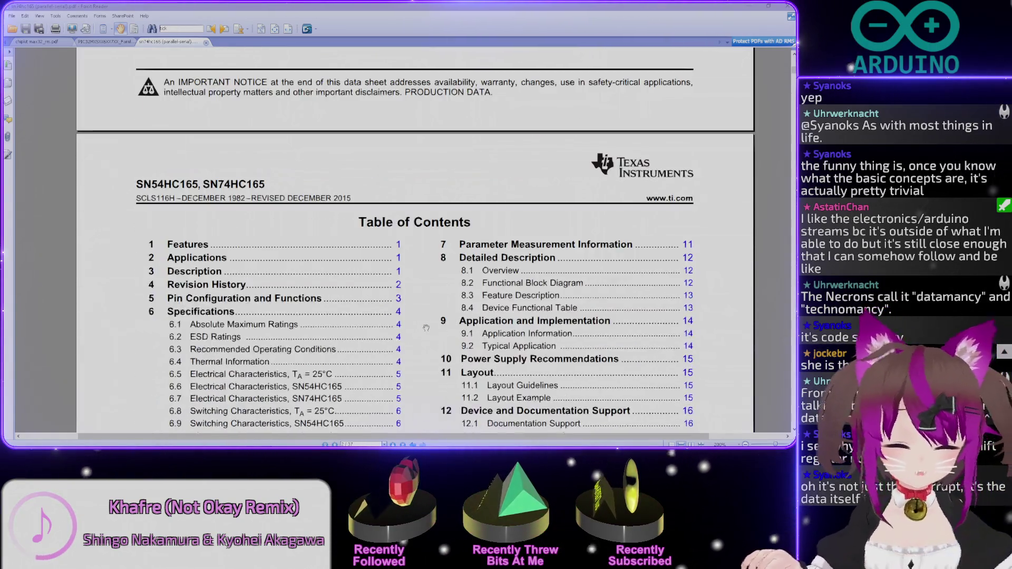
pyautogui.scroll(-2, 426, 326)
pyautogui.scroll(-1, 426, 326)
pyautogui.scroll(-2, 395, 324)
pyautogui.scroll(-2, 316, 316)
pyautogui.scroll(-2, 237, 310)
pyautogui.scroll(-2, 214, 312)
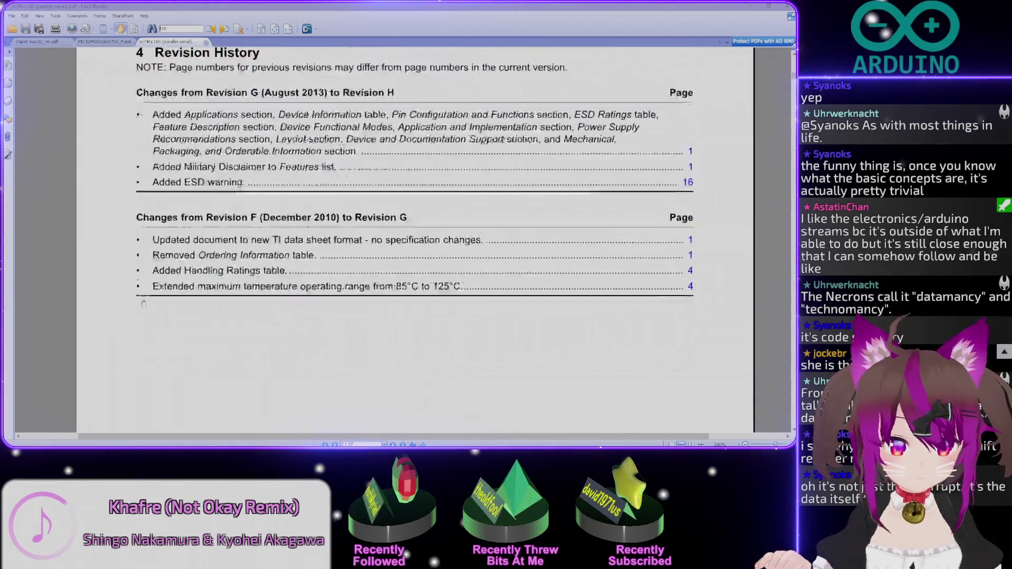
pyautogui.scroll(-4, 174, 317)
pyautogui.scroll(-5, 127, 323)
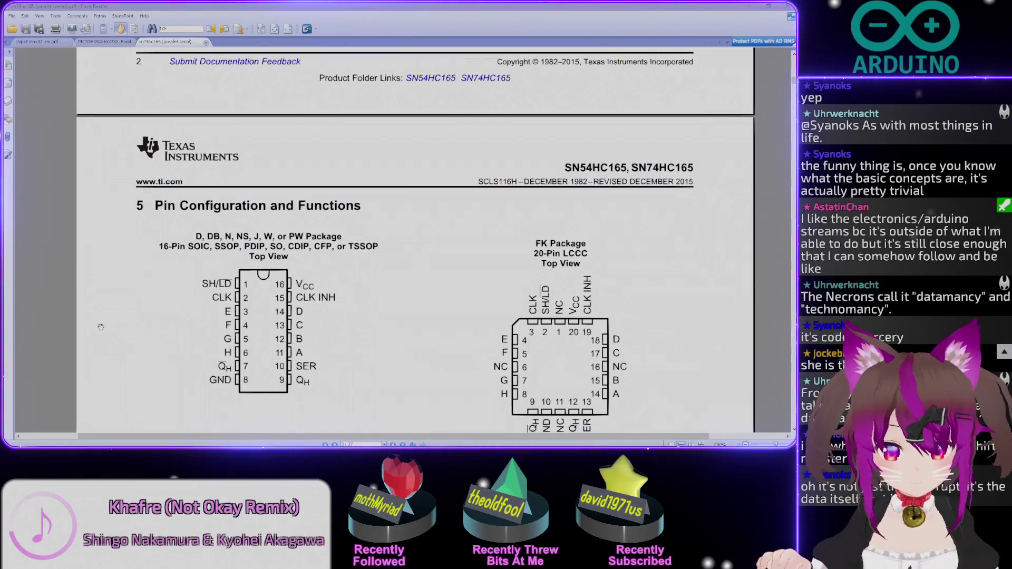
pyautogui.scroll(-3, 101, 327)
pyautogui.scroll(-3, 105, 332)
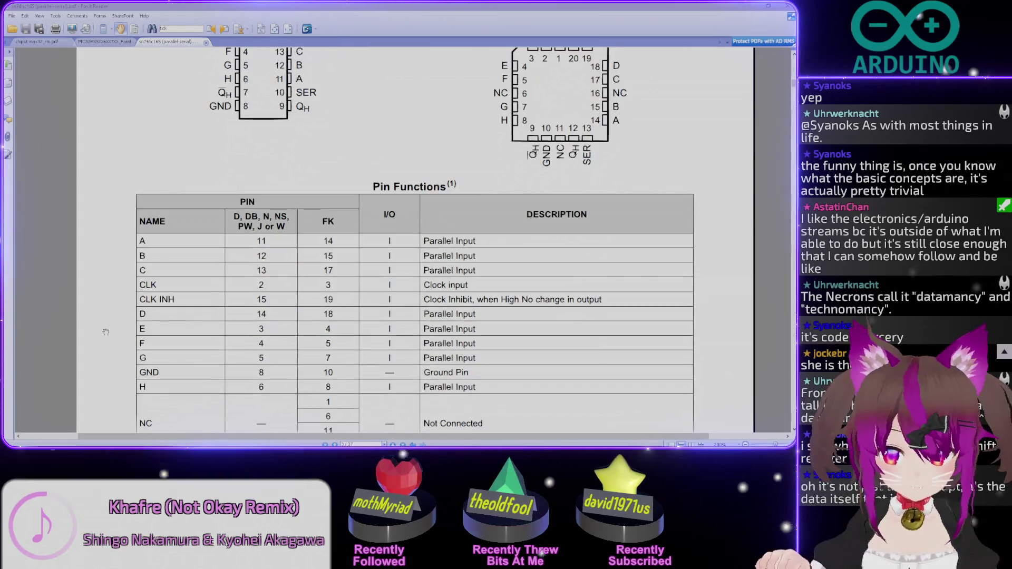
pyautogui.scroll(-1, 106, 332)
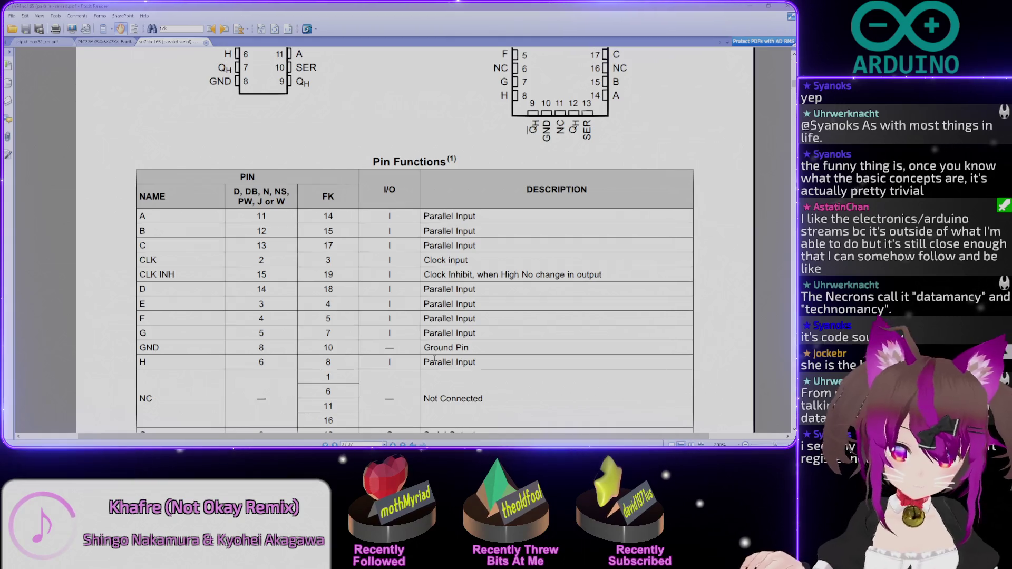
# Pan the page so the whole SN74HC165 Pin Functions table is visible.
pyautogui.moveTo(192, 260); pyautogui.dragTo(180, 178)
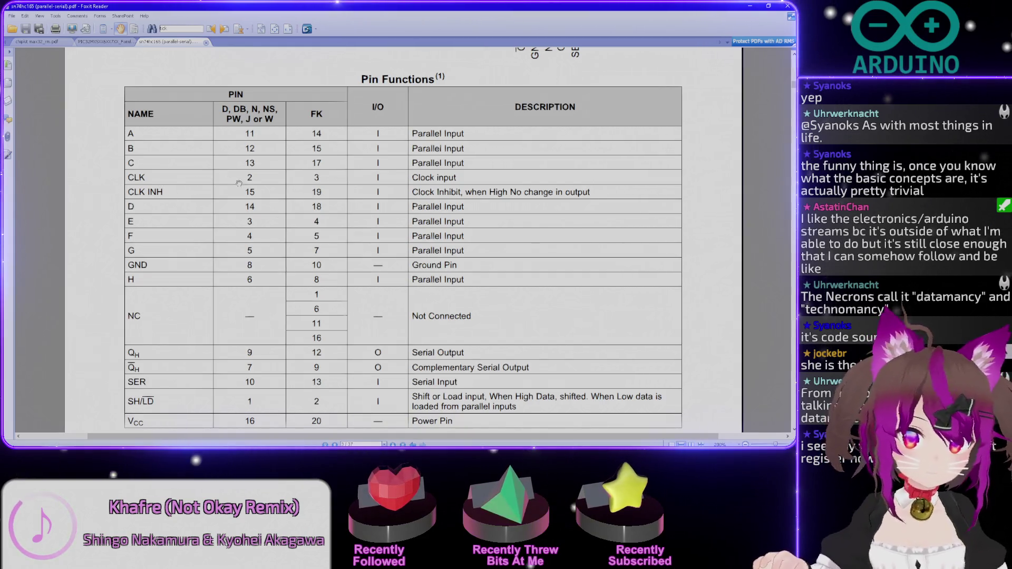
pyautogui.scroll(-1, 470, 259)
pyautogui.scroll(-2, 469, 258)
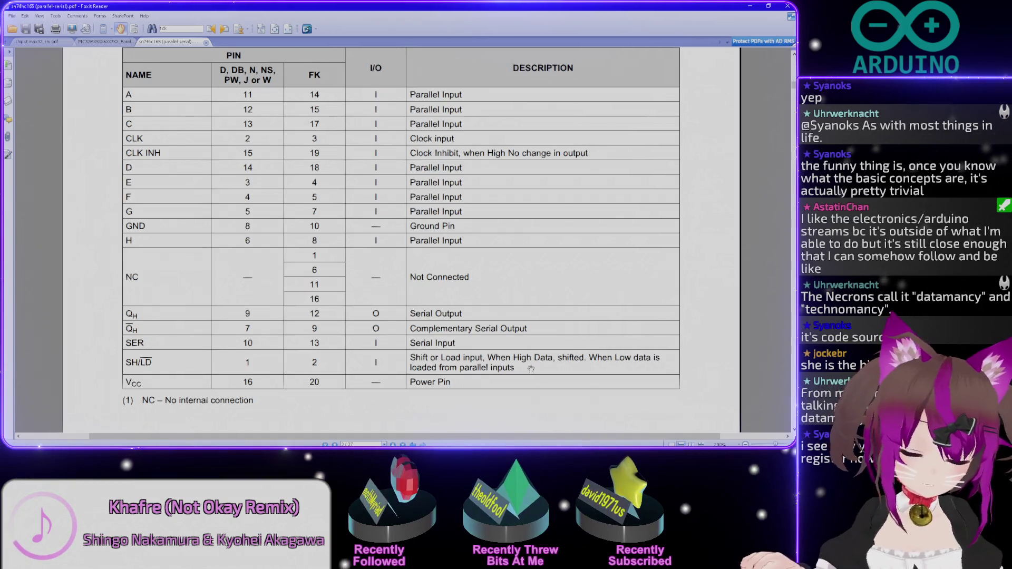
pyautogui.scroll(-1, 602, 357)
pyautogui.moveTo(603, 356); pyautogui.dragTo(581, 354)
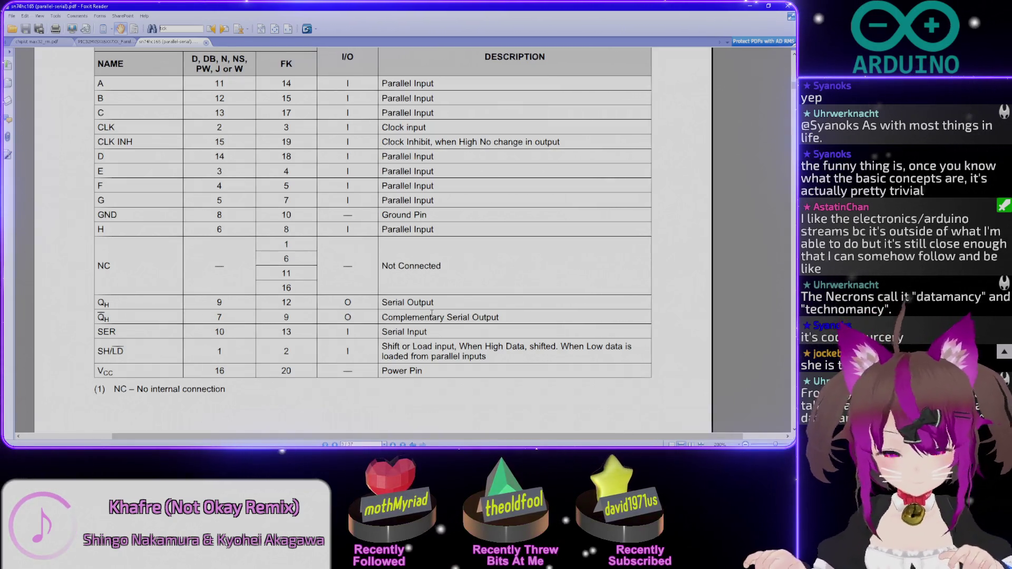
pyautogui.scroll(-5, 501, 339)
pyautogui.scroll(-5, 464, 328)
pyautogui.scroll(-5, 463, 328)
pyautogui.scroll(-5, 458, 326)
pyautogui.scroll(-5, 453, 323)
pyautogui.scroll(-3, 446, 320)
pyautogui.scroll(-4, 446, 319)
pyautogui.scroll(-5, 446, 319)
pyautogui.scroll(-5, 448, 316)
pyautogui.scroll(-4, 448, 315)
pyautogui.scroll(-5, 448, 314)
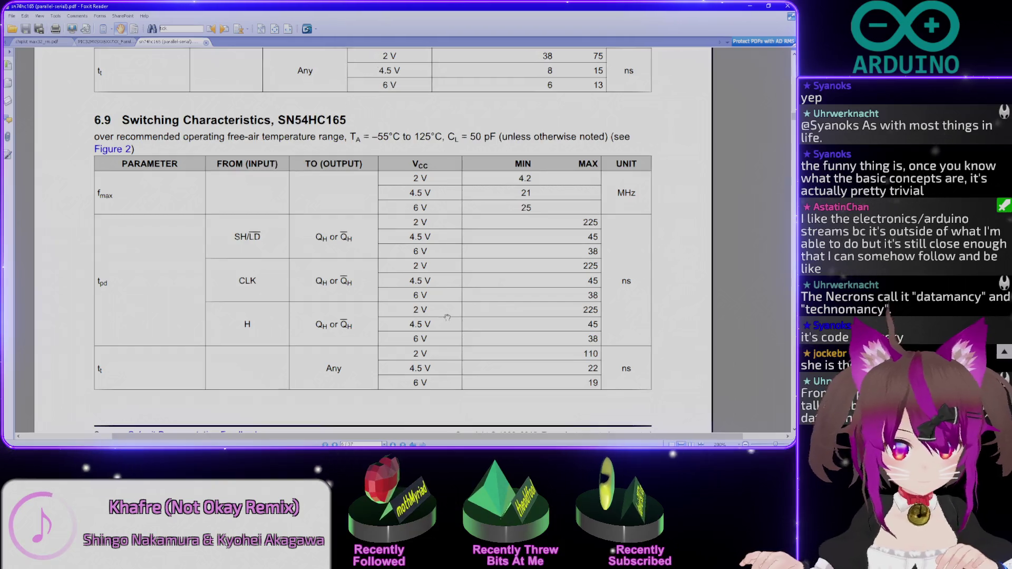
pyautogui.scroll(-2, 460, 306)
pyautogui.scroll(2, 474, 305)
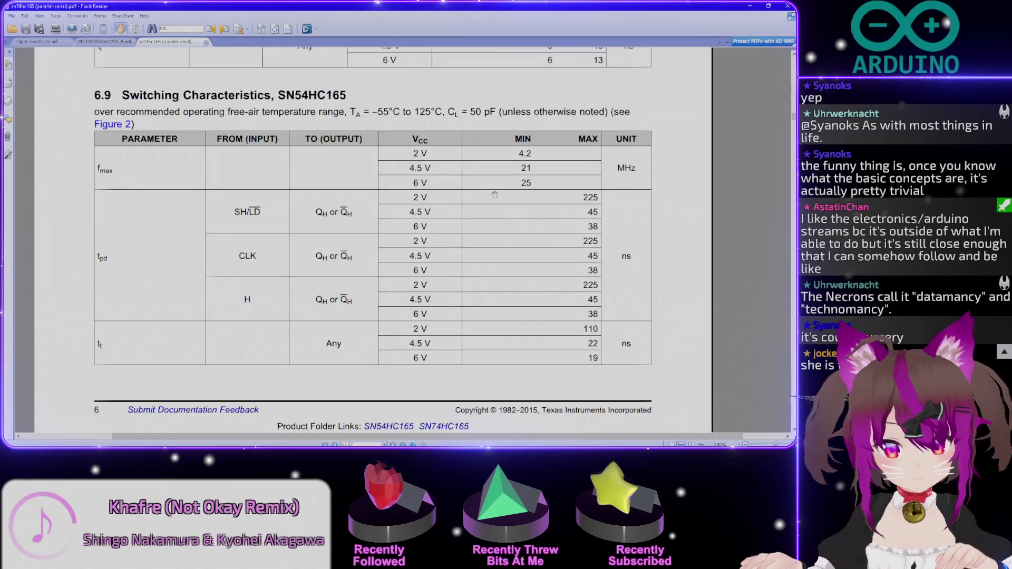
pyautogui.scroll(-5, 404, 327)
pyautogui.scroll(-5, 386, 314)
pyautogui.scroll(-5, 367, 302)
pyautogui.scroll(-5, 348, 290)
pyautogui.scroll(4, 331, 276)
pyautogui.scroll(-5, 330, 275)
pyautogui.scroll(-5, 331, 273)
pyautogui.scroll(-4, 330, 272)
pyautogui.scroll(-5, 329, 273)
pyautogui.scroll(-5, 322, 274)
pyautogui.scroll(-10, 321, 273)
pyautogui.scroll(-15, 322, 273)
pyautogui.scroll(5, 322, 273)
pyautogui.scroll(15, 322, 274)
pyautogui.scroll(5, 321, 274)
pyautogui.scroll(5, 321, 274)
pyautogui.scroll(-3, 322, 273)
pyautogui.scroll(-5, 322, 274)
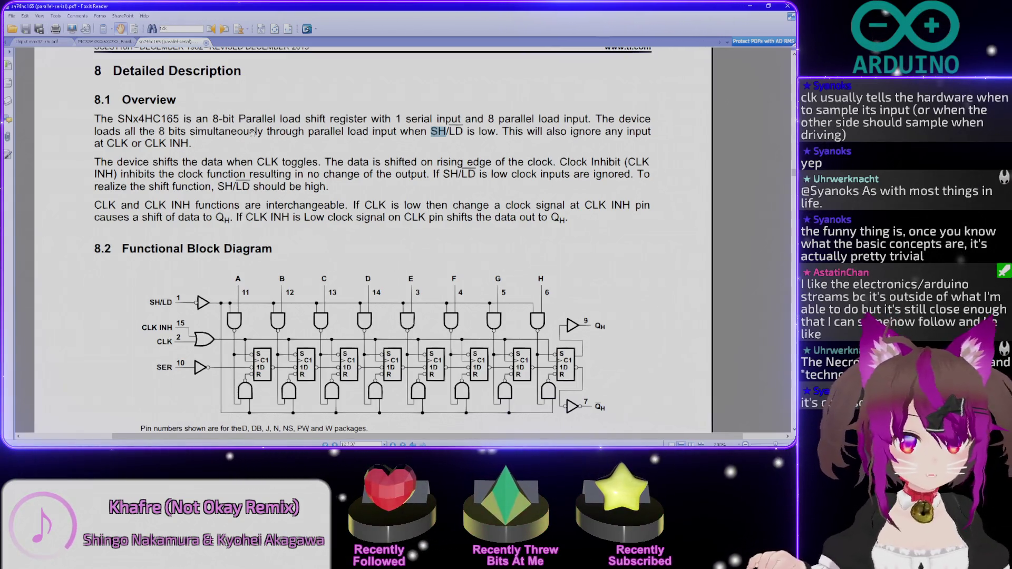
pyautogui.moveTo(457, 133); pyautogui.dragTo(465, 133)
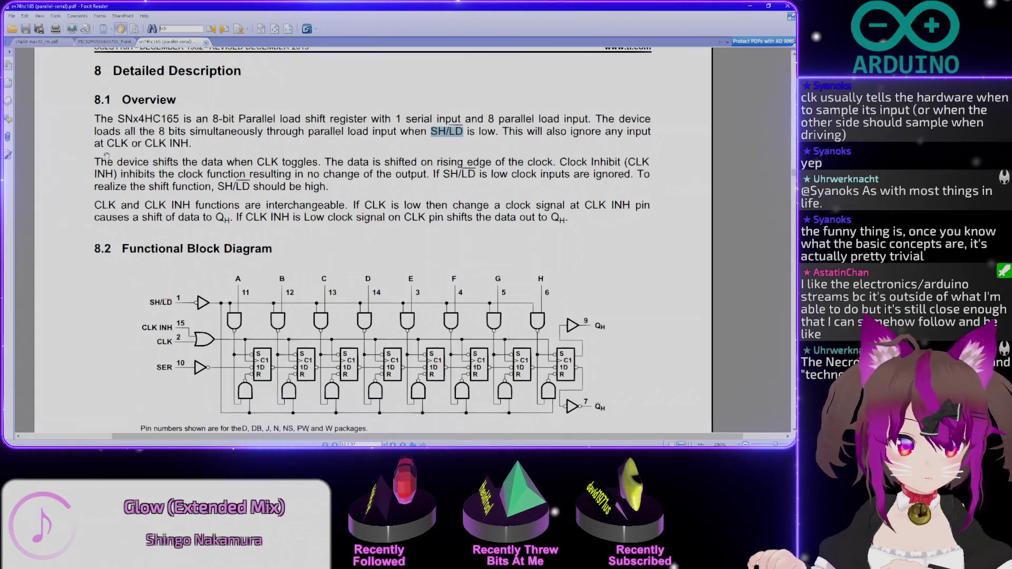
pyautogui.moveTo(100, 161); pyautogui.dragTo(277, 163)
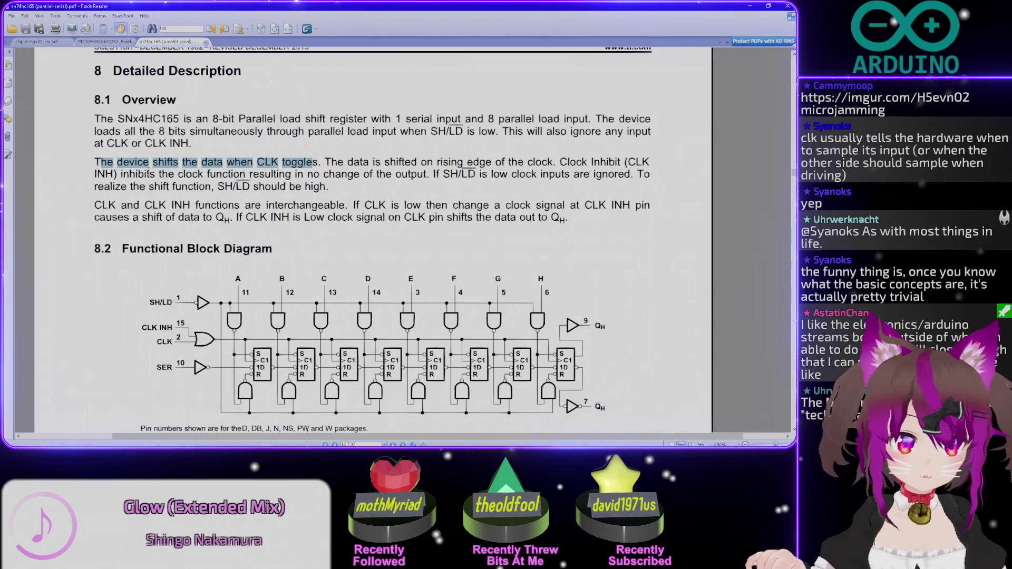
pyautogui.click(180, 172)
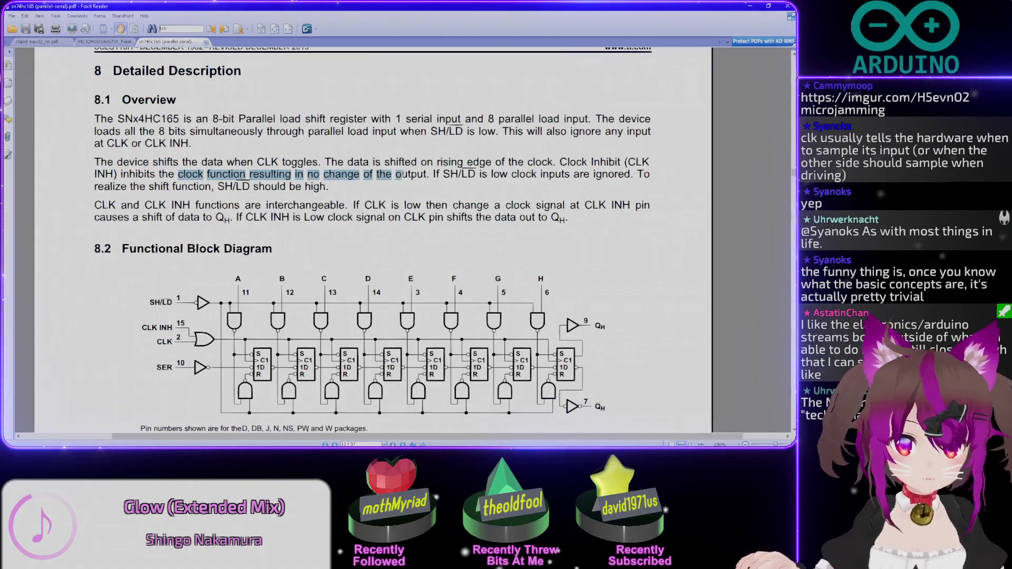
pyautogui.moveTo(387, 174); pyautogui.dragTo(428, 175)
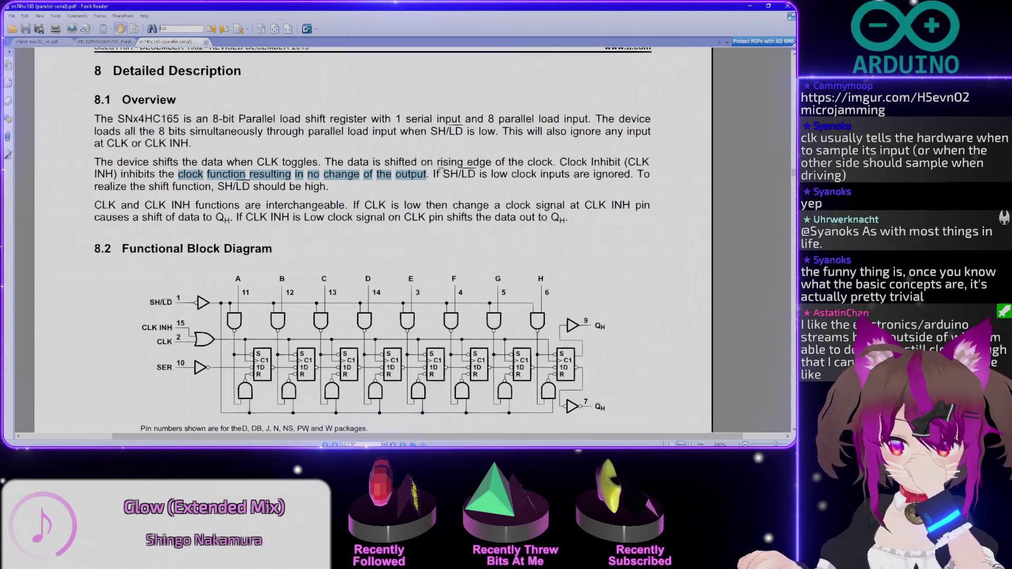
pyautogui.doubleClick(468, 174)
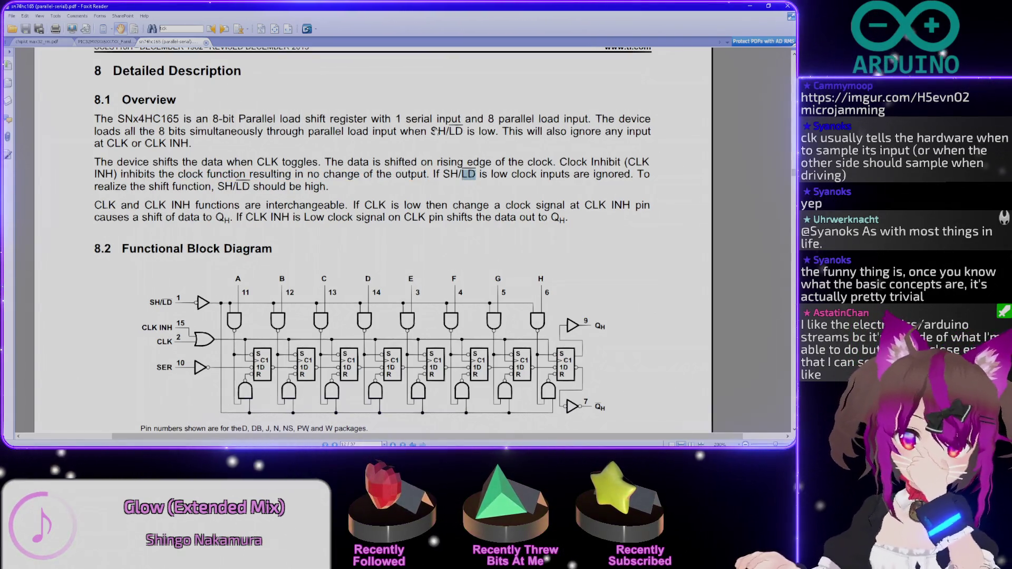
pyautogui.moveTo(432, 130); pyautogui.dragTo(433, 131)
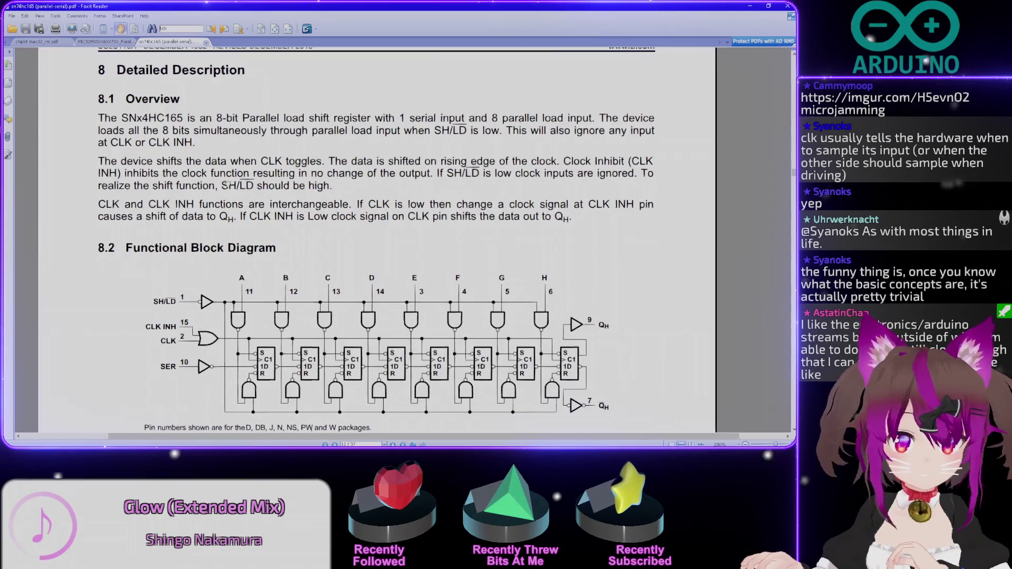
pyautogui.moveTo(226, 184); pyautogui.dragTo(229, 168)
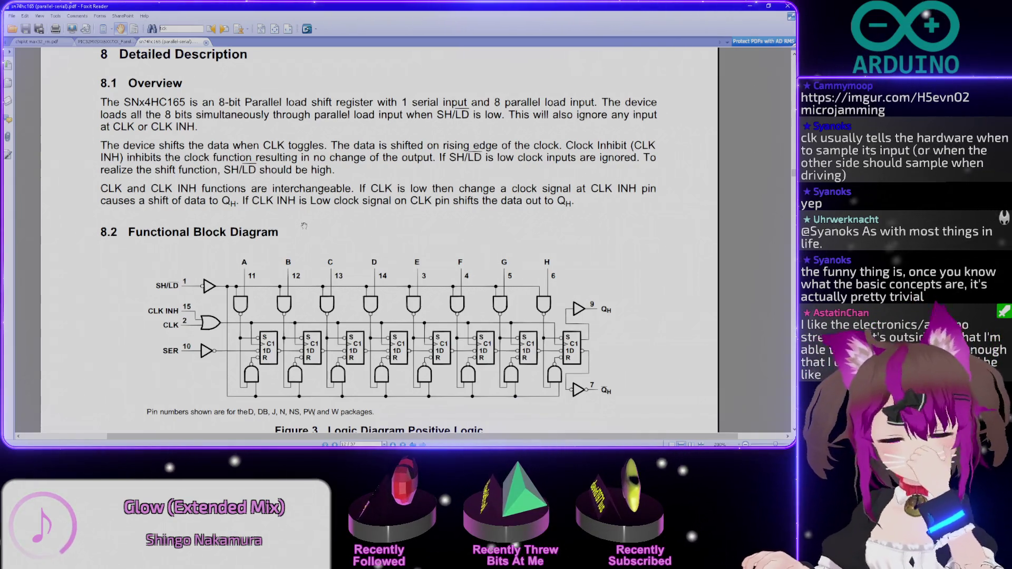
pyautogui.moveTo(433, 219); pyautogui.dragTo(432, 215)
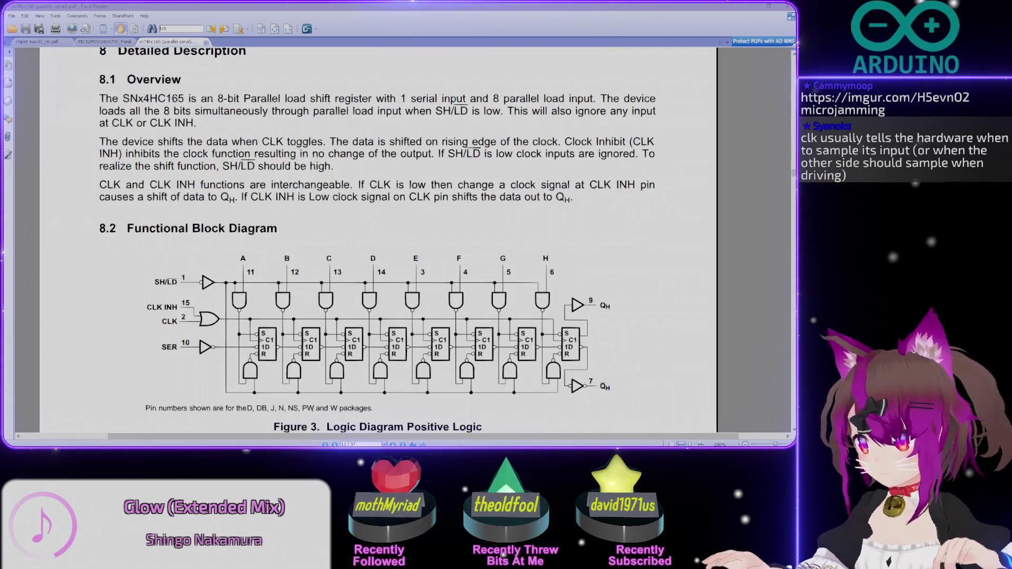
pyautogui.moveTo(1003, 43); pyautogui.dragTo(548, 39)
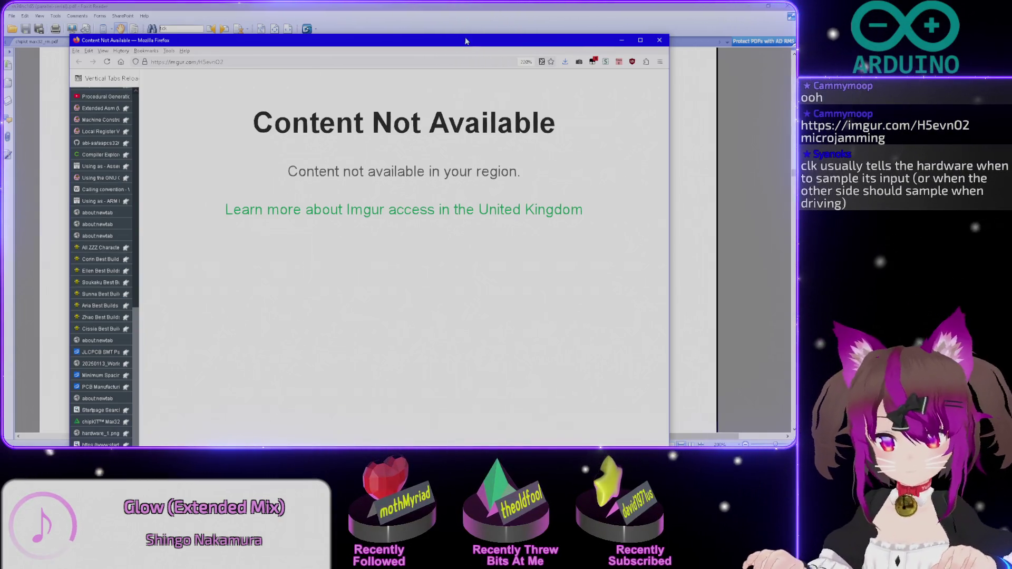
pyautogui.moveTo(465, 42); pyautogui.dragTo(794, 40)
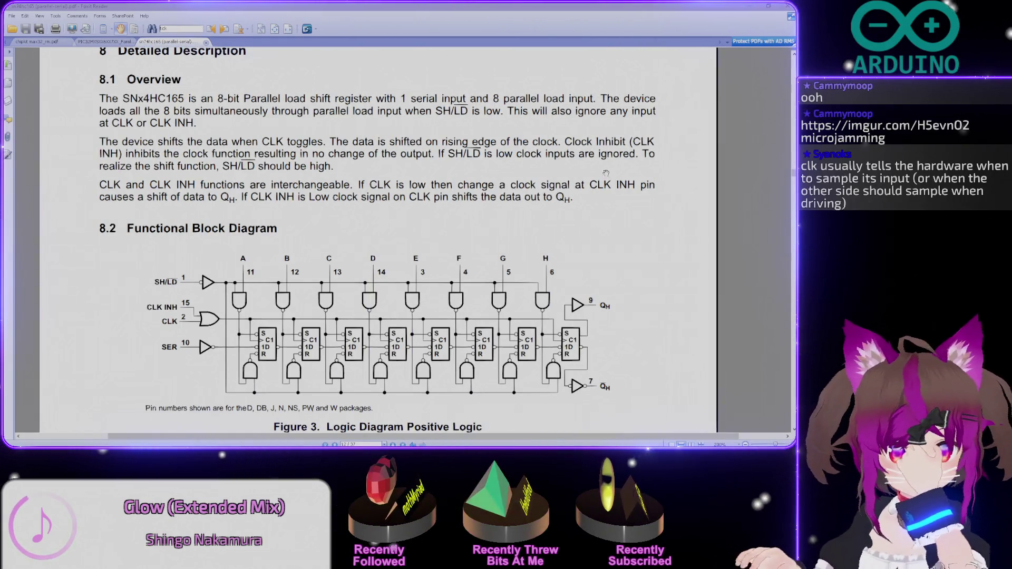
pyautogui.scroll(-5, 688, 259)
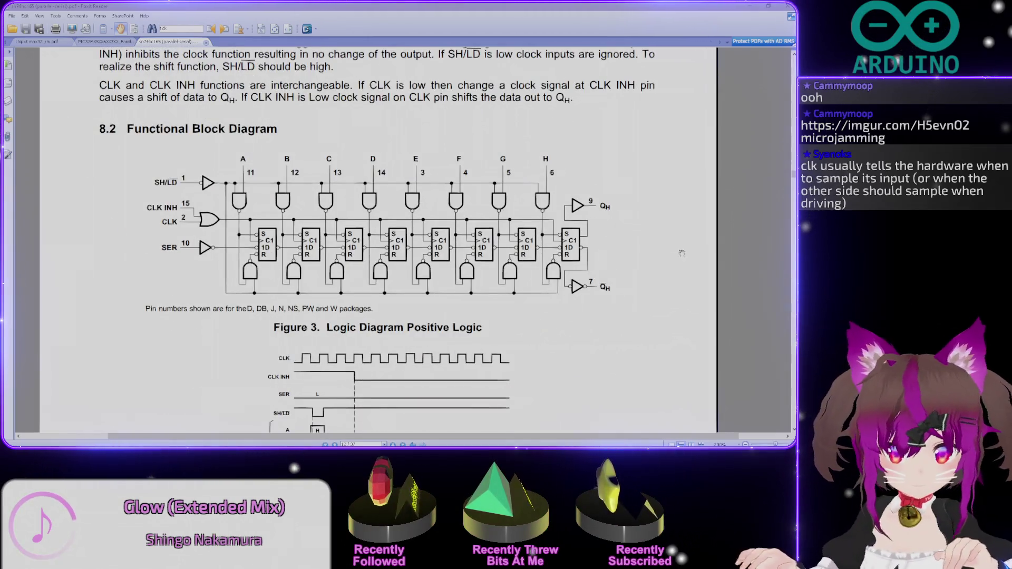
pyautogui.scroll(-1, 681, 253)
pyautogui.scroll(-1, 681, 254)
pyautogui.scroll(1, 682, 256)
pyautogui.scroll(1, 681, 256)
pyautogui.scroll(-1, 682, 256)
pyautogui.scroll(-5, 682, 257)
pyautogui.scroll(-7, 682, 259)
pyautogui.scroll(-9, 681, 260)
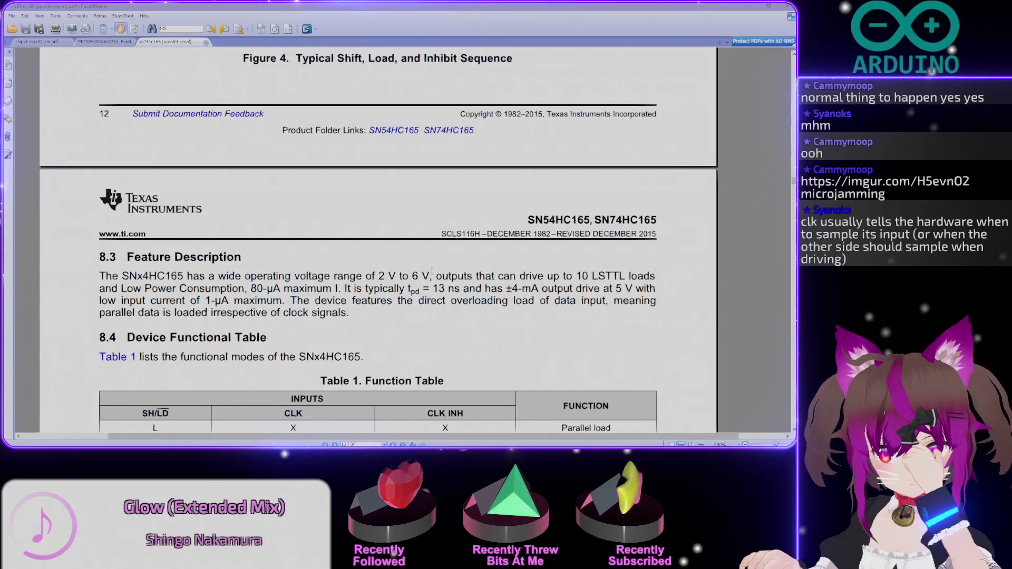
# Give the datasheet window focus at the Feature Description and Function Table section.
pyautogui.click(377, 275)
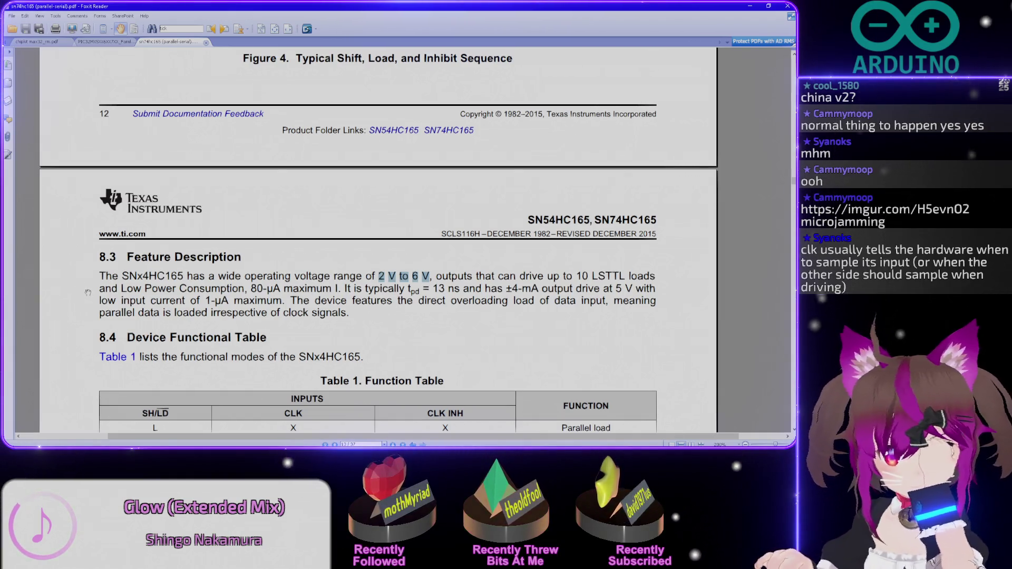
pyautogui.scroll(-3, 88, 292)
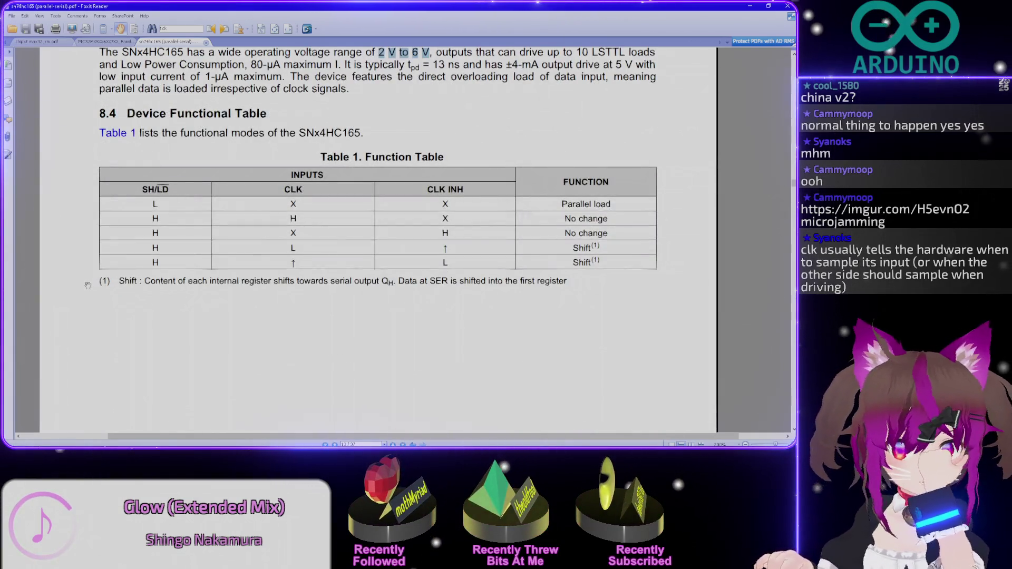
pyautogui.scroll(-1, 85, 287)
pyautogui.scroll(-2, 85, 288)
pyautogui.scroll(-2, 85, 288)
pyautogui.scroll(-2, 84, 292)
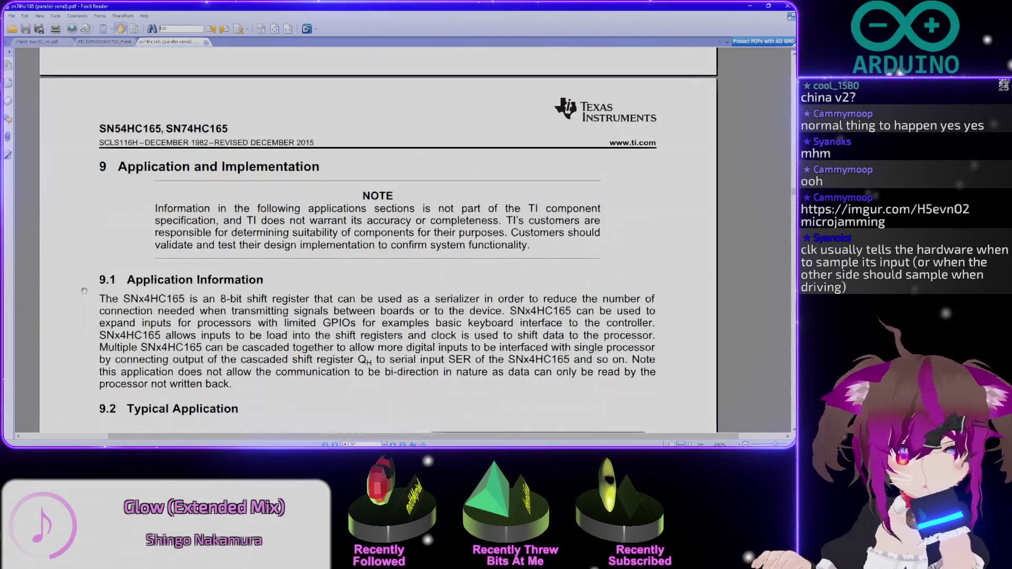
pyautogui.scroll(3, 76, 302)
pyautogui.scroll(3, 74, 305)
pyautogui.scroll(4, 72, 306)
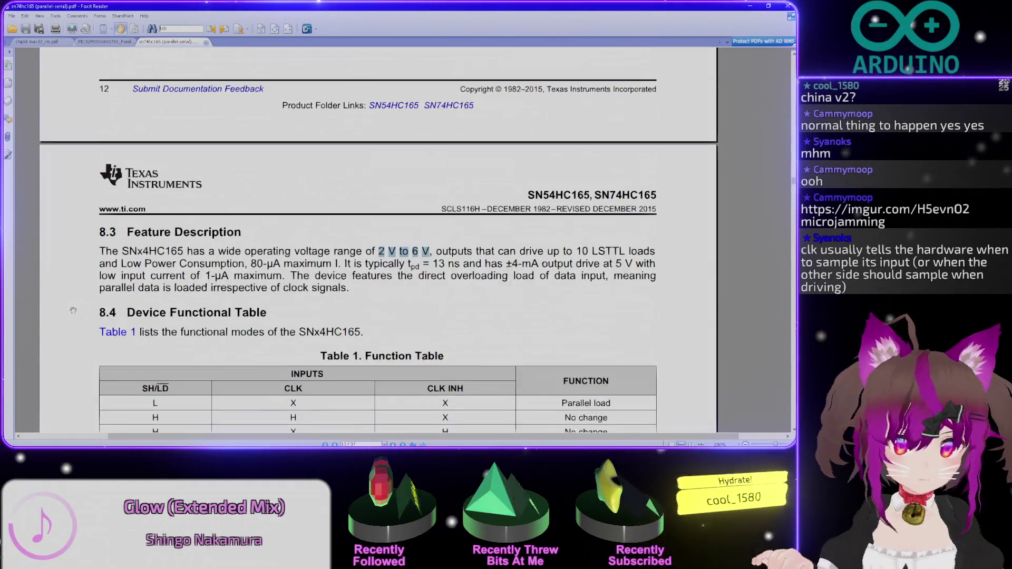
pyautogui.scroll(-2, 73, 310)
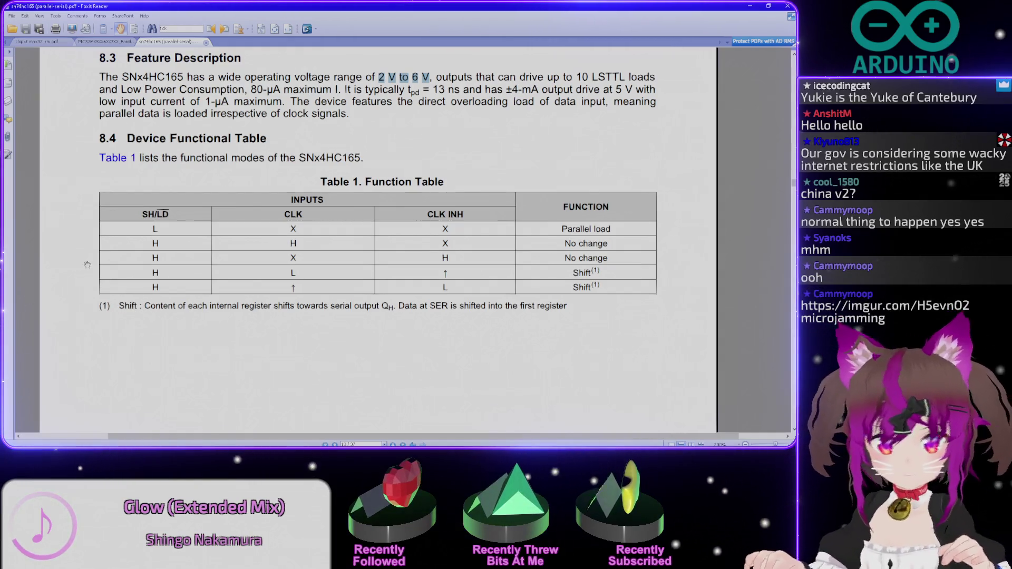
pyautogui.scroll(2, 71, 243)
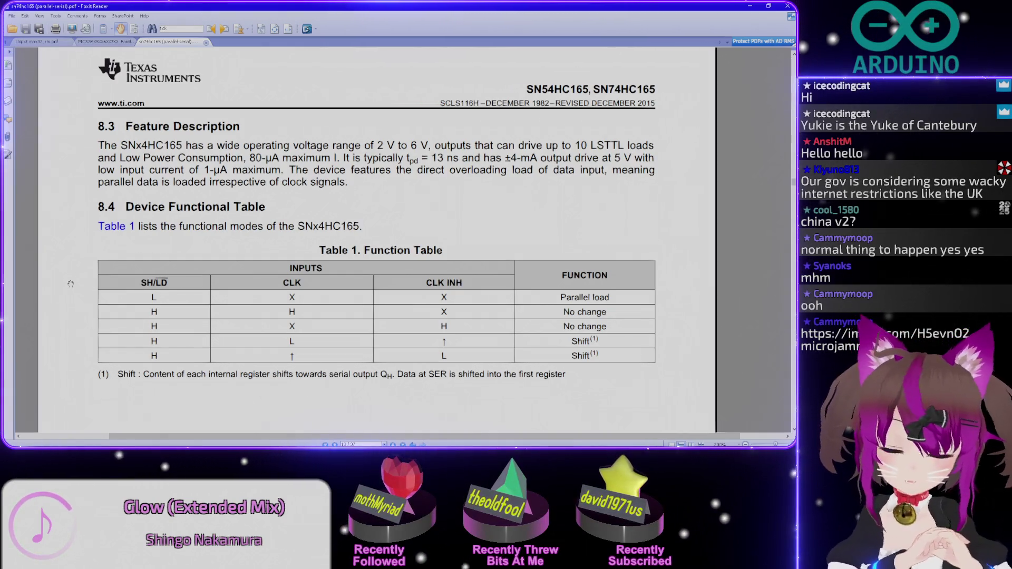
pyautogui.scroll(5, 70, 283)
pyautogui.scroll(5, 70, 284)
pyautogui.scroll(5, 69, 283)
pyautogui.scroll(5, 70, 283)
pyautogui.scroll(5, 69, 283)
pyautogui.scroll(5, 70, 283)
pyautogui.scroll(5, 69, 283)
pyautogui.scroll(5, 69, 283)
pyautogui.scroll(5, 70, 283)
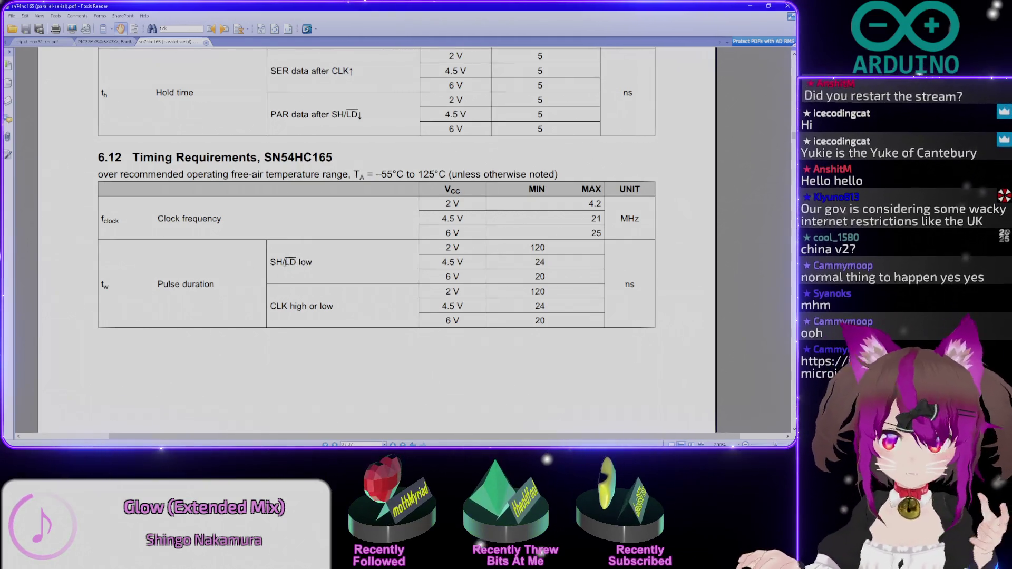
# Select the SH/LD label in the 6.12 timing table and move the calculator clear of the values.
pyautogui.doubleClick(282, 264)
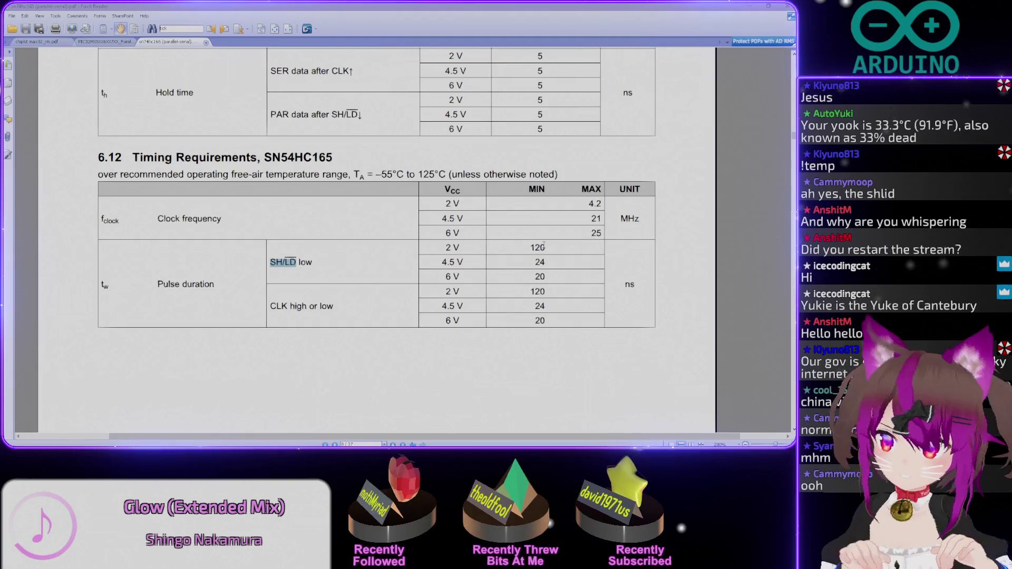
pyautogui.moveTo(552, 218); pyautogui.dragTo(267, 79)
pyautogui.write('000')
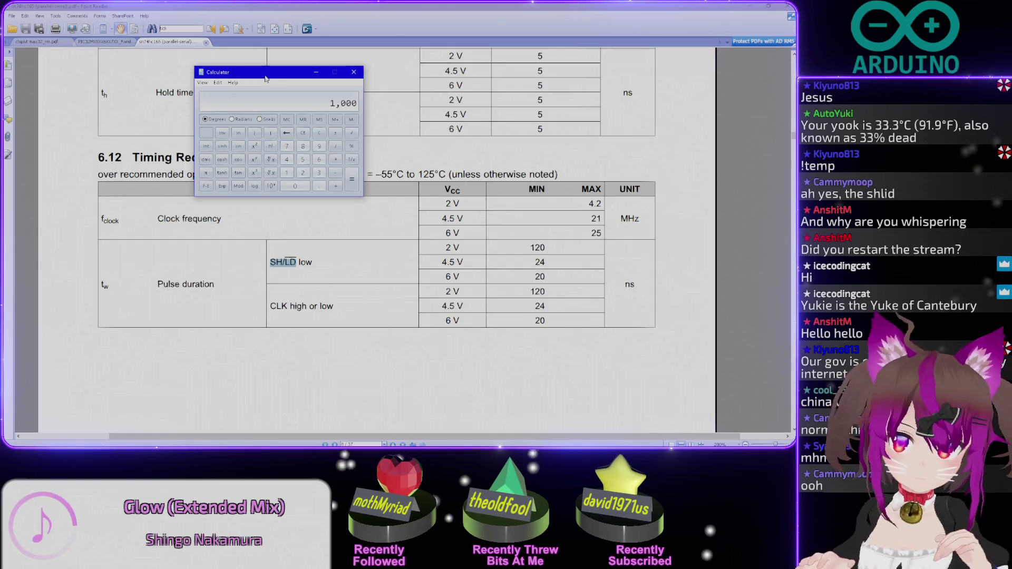
pyautogui.write(',000')
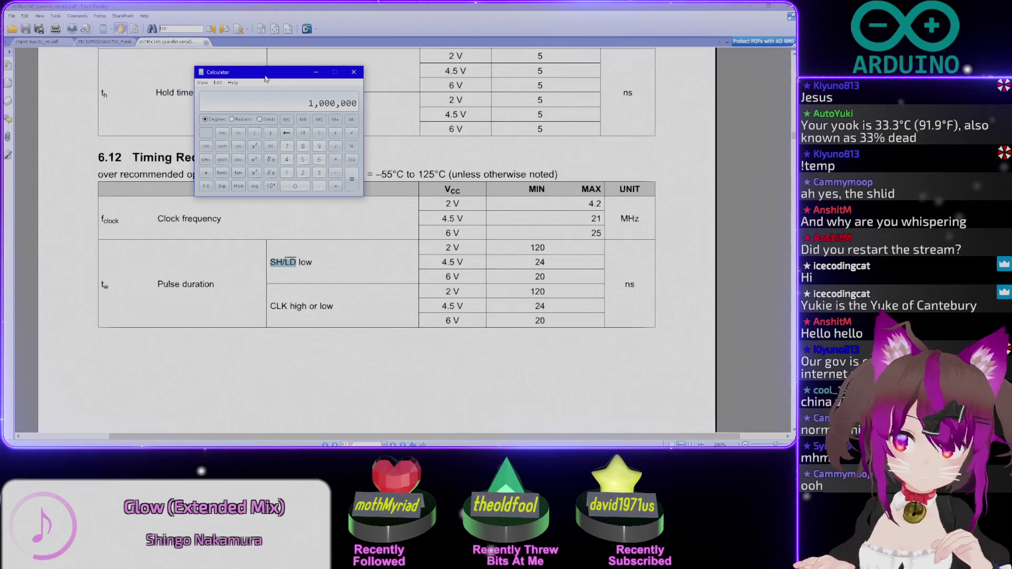
pyautogui.write('00 ')
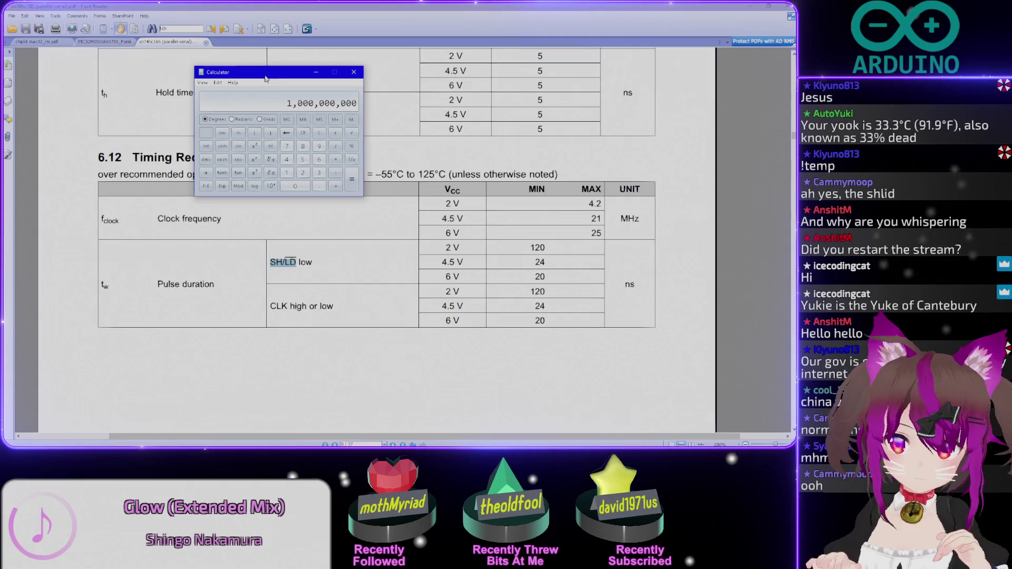
pyautogui.write('/ 120')
pyautogui.press('Return')
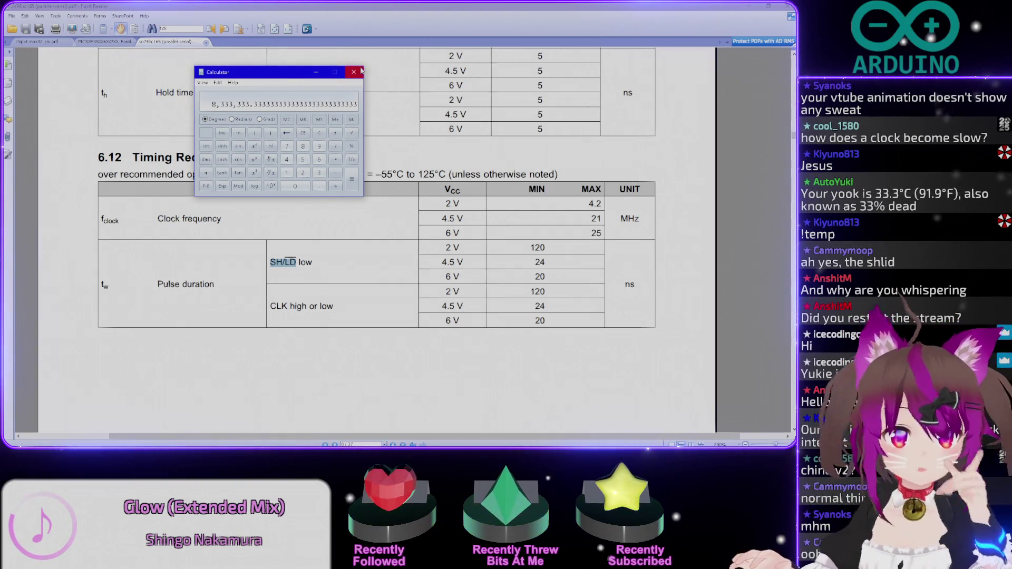
pyautogui.click(360, 72)
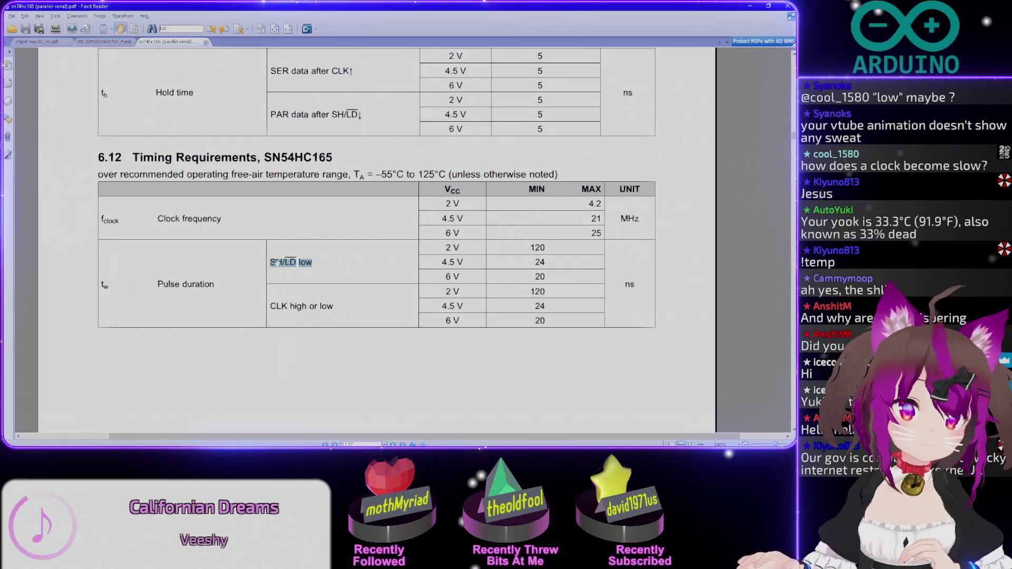
# Shrink the table selection from 'SH/LD low' to just 'SH/LD'.
pyautogui.hotkey('shift', 'Left')
pyautogui.hotkey('shift', 'Left')
pyautogui.hotkey('shift', 'Left')
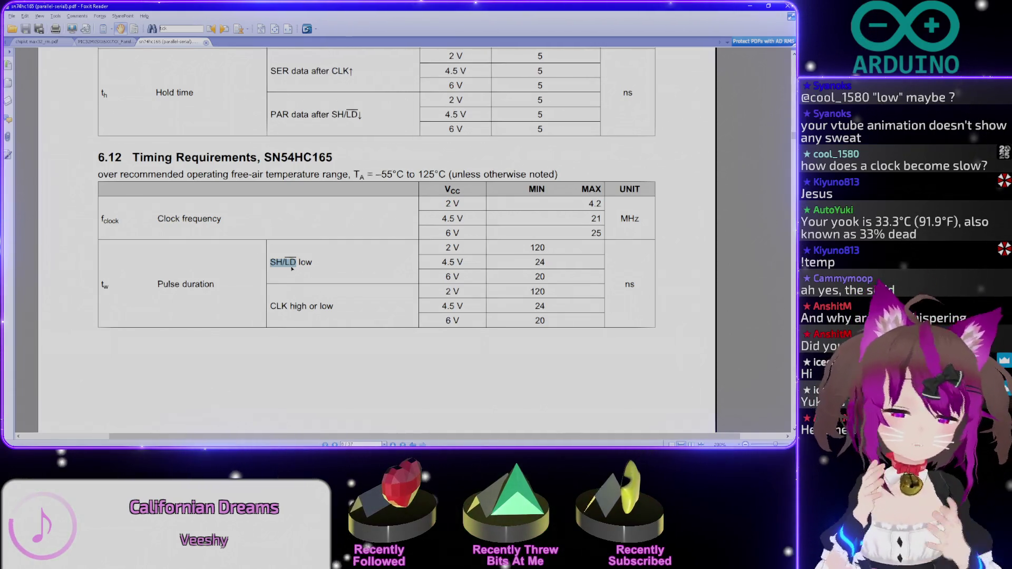
pyautogui.scroll(3, 292, 269)
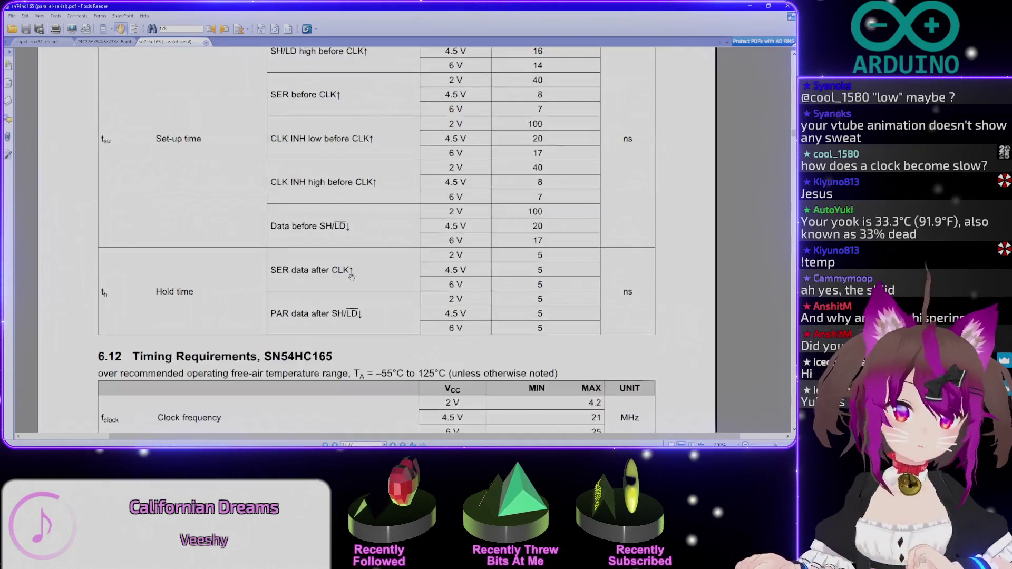
pyautogui.scroll(2, 316, 273)
pyautogui.scroll(2, 353, 282)
pyautogui.scroll(-2, 353, 281)
pyautogui.scroll(-5, 353, 280)
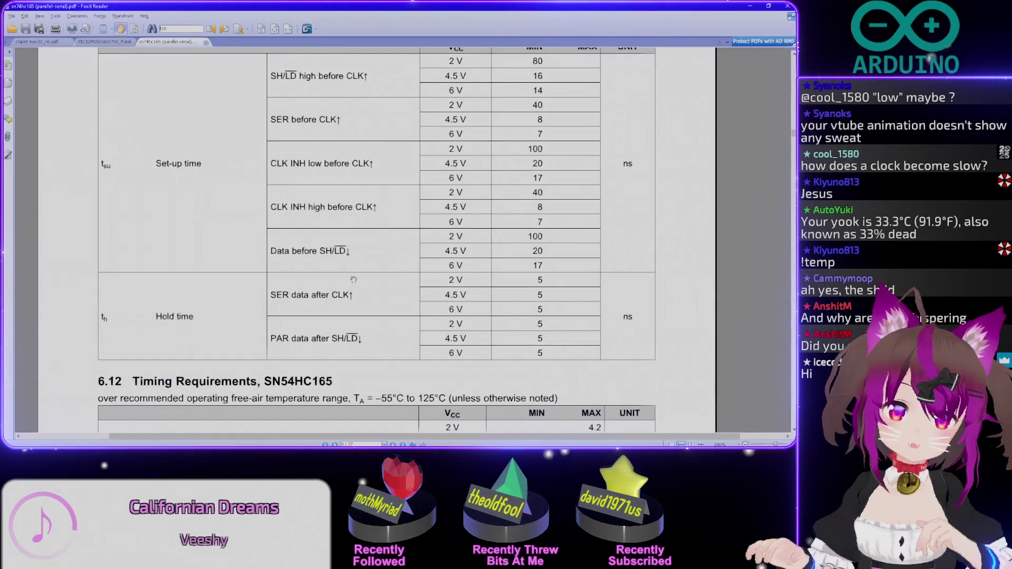
pyautogui.scroll(5, 353, 279)
pyautogui.scroll(5, 353, 280)
pyautogui.scroll(1, 354, 281)
pyautogui.scroll(3, 353, 280)
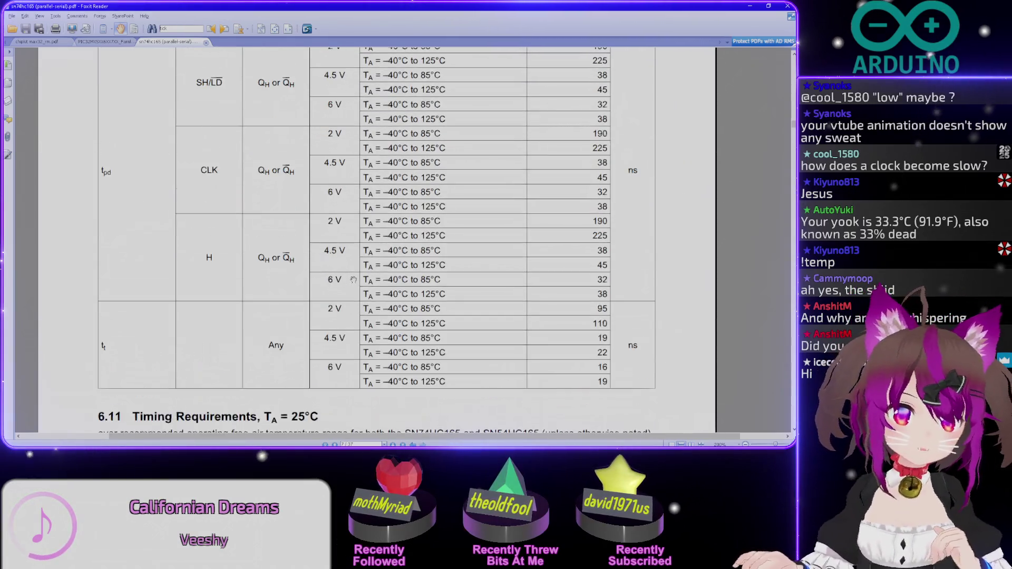
pyautogui.scroll(5, 353, 281)
pyautogui.scroll(3, 353, 280)
pyautogui.scroll(5, 354, 281)
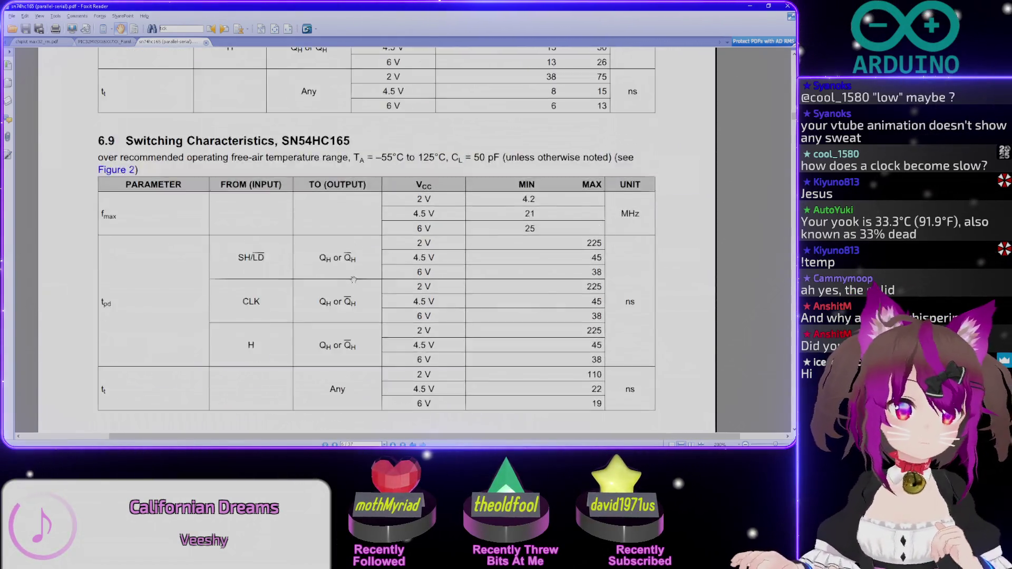
pyautogui.scroll(4, 354, 280)
pyautogui.scroll(-12, 354, 279)
pyautogui.scroll(-7, 354, 280)
pyautogui.scroll(-3, 353, 280)
pyautogui.scroll(-10, 354, 280)
pyautogui.scroll(5, 354, 281)
pyautogui.scroll(4, 354, 281)
pyautogui.scroll(8, 353, 279)
pyautogui.scroll(8, 353, 281)
pyautogui.scroll(-4, 354, 280)
pyautogui.scroll(6, 353, 280)
pyautogui.scroll(5, 353, 278)
pyautogui.scroll(8, 352, 278)
pyautogui.scroll(-15, 353, 278)
pyautogui.scroll(-15, 353, 277)
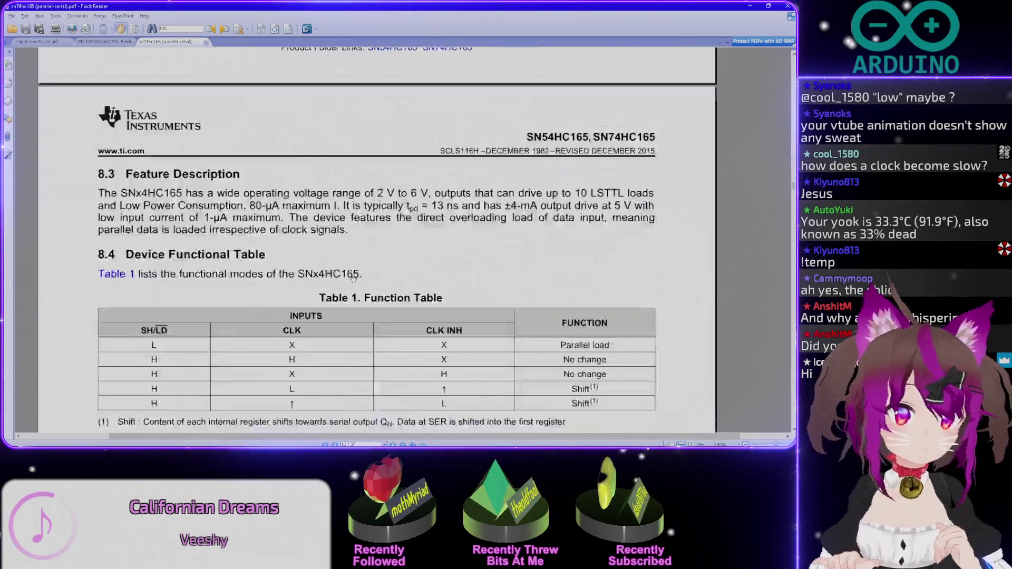
pyautogui.scroll(-20, 352, 279)
pyautogui.scroll(8, 353, 280)
pyautogui.scroll(6, 353, 279)
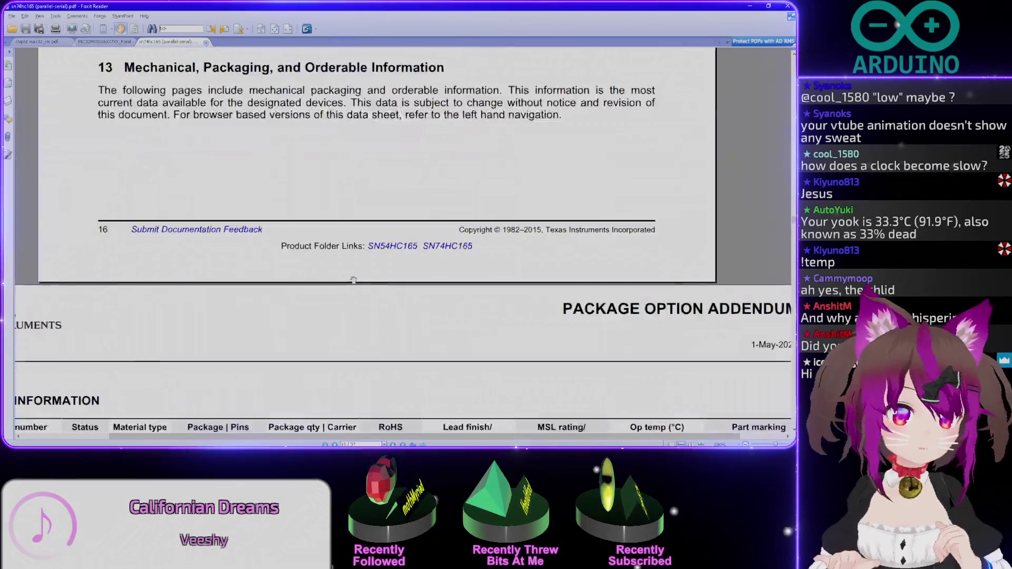
pyautogui.scroll(5, 353, 279)
pyautogui.scroll(5, 353, 281)
pyautogui.scroll(4, 353, 281)
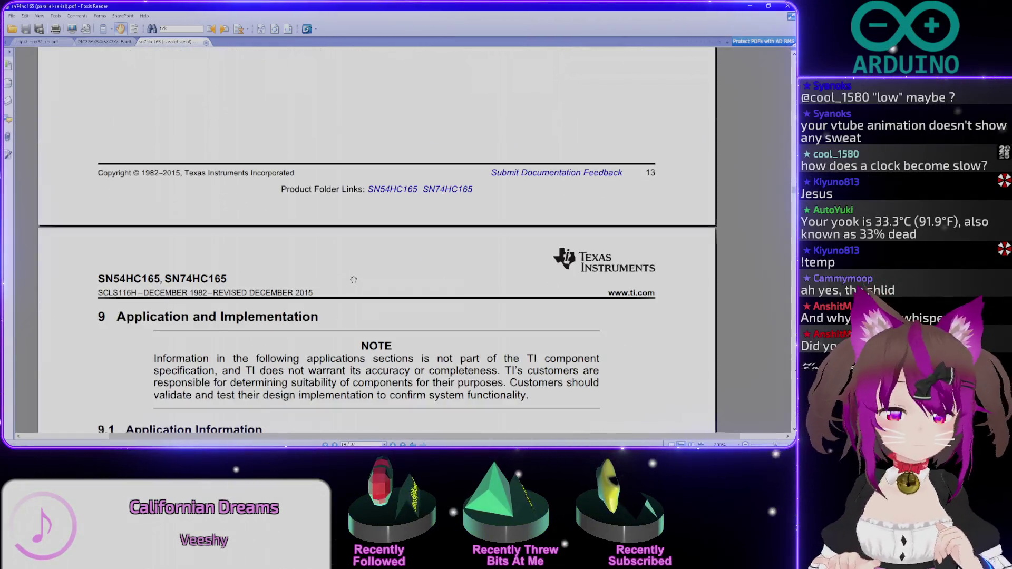
pyautogui.scroll(5, 354, 280)
pyautogui.scroll(4, 354, 280)
pyautogui.scroll(4, 353, 280)
pyautogui.scroll(-3, 353, 281)
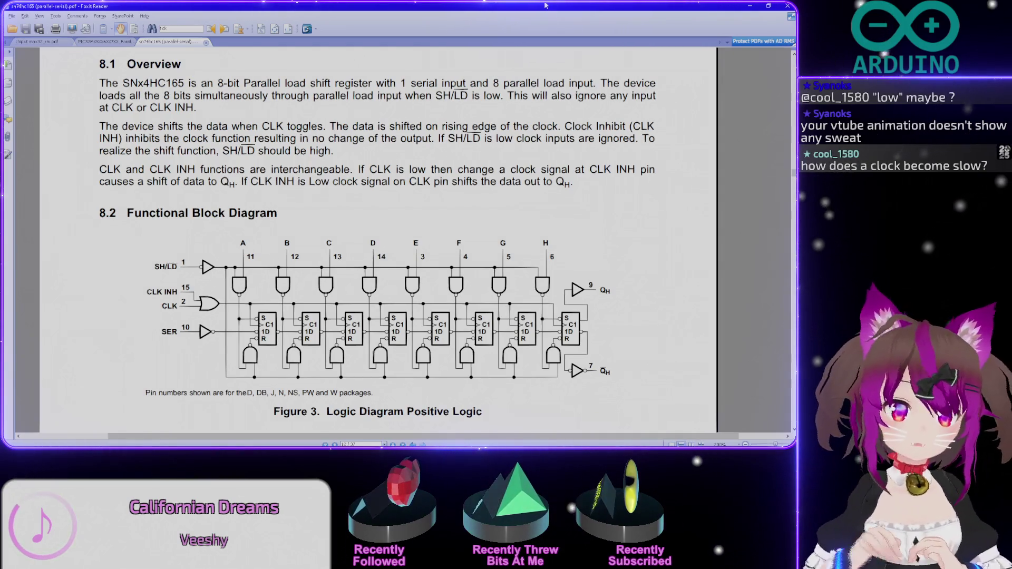
pyautogui.scroll(5, 384, 342)
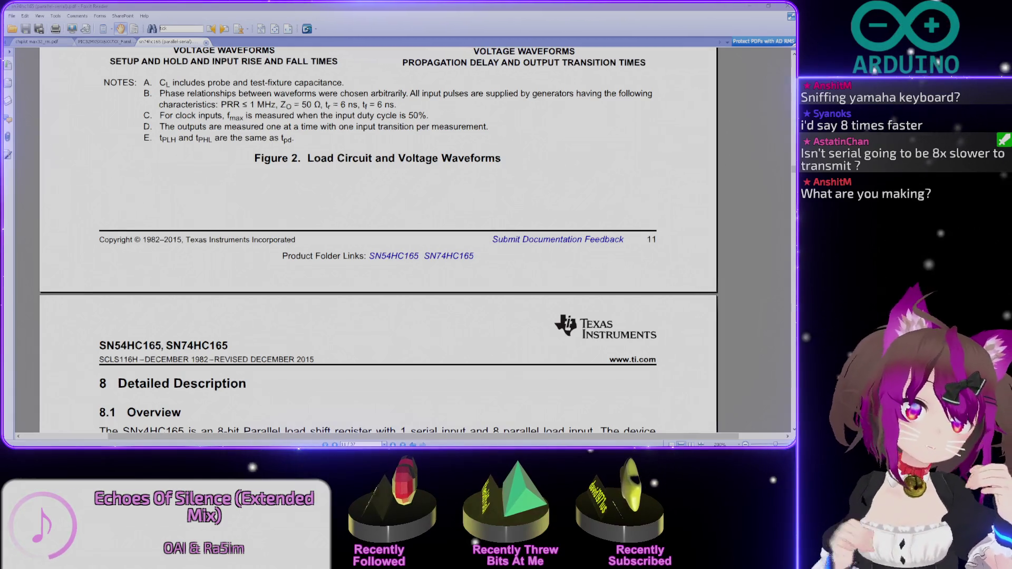
pyautogui.scroll(3, 735, 404)
pyautogui.scroll(4, 720, 371)
pyautogui.scroll(4, 700, 332)
pyautogui.scroll(3, 685, 300)
pyautogui.scroll(1, 685, 301)
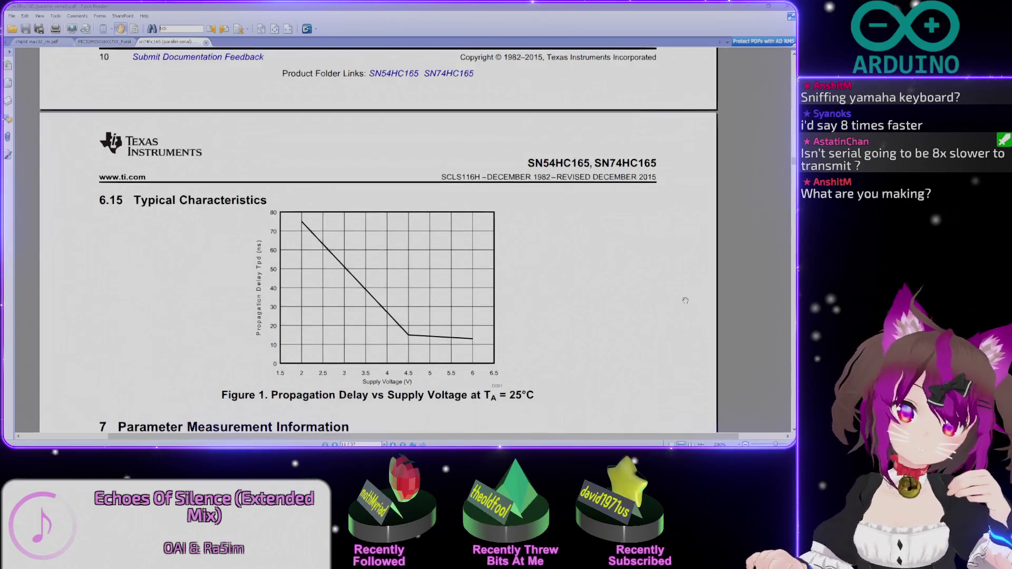
pyautogui.scroll(1, 685, 301)
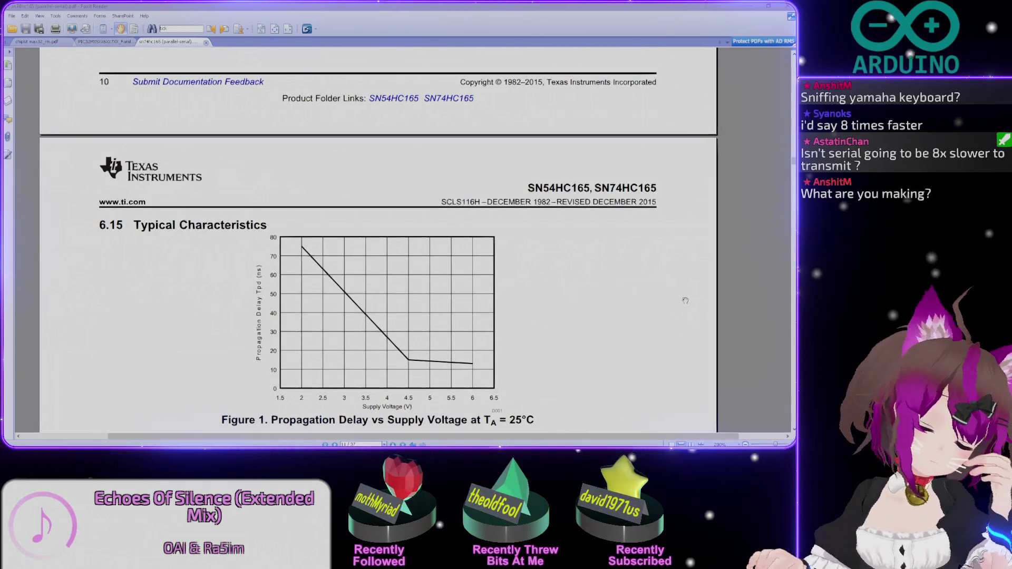
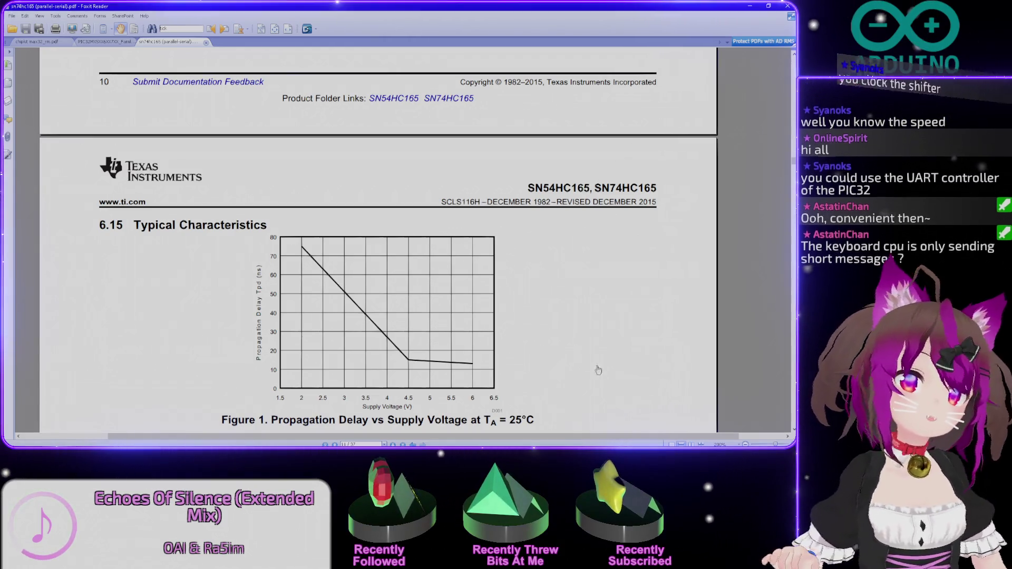
pyautogui.scroll(2, 597, 369)
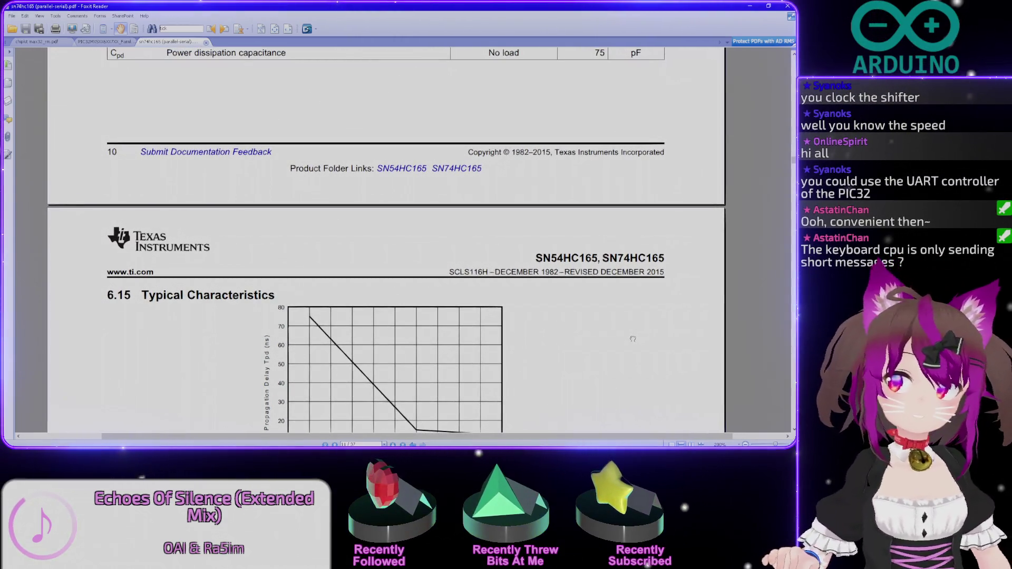
# Pan the SN74HC165 datasheet up toward the table above the propagation delay graph.
pyautogui.moveTo(633, 341); pyautogui.dragTo(631, 351)
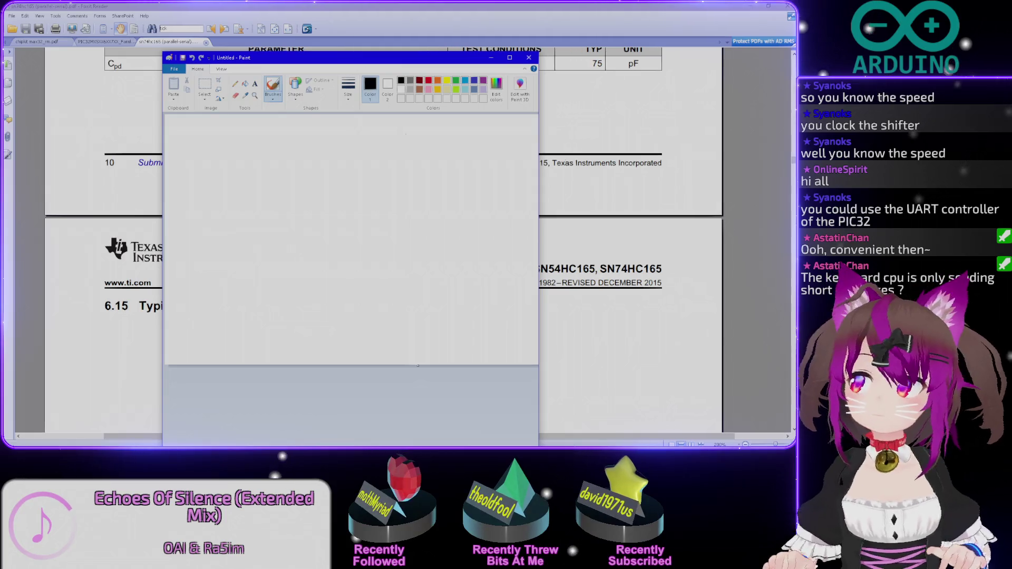
# Maximize Paint, enlarge the canvas and draw a box labelled 'Shift Reg'.
pyautogui.doubleClick(386, 54)
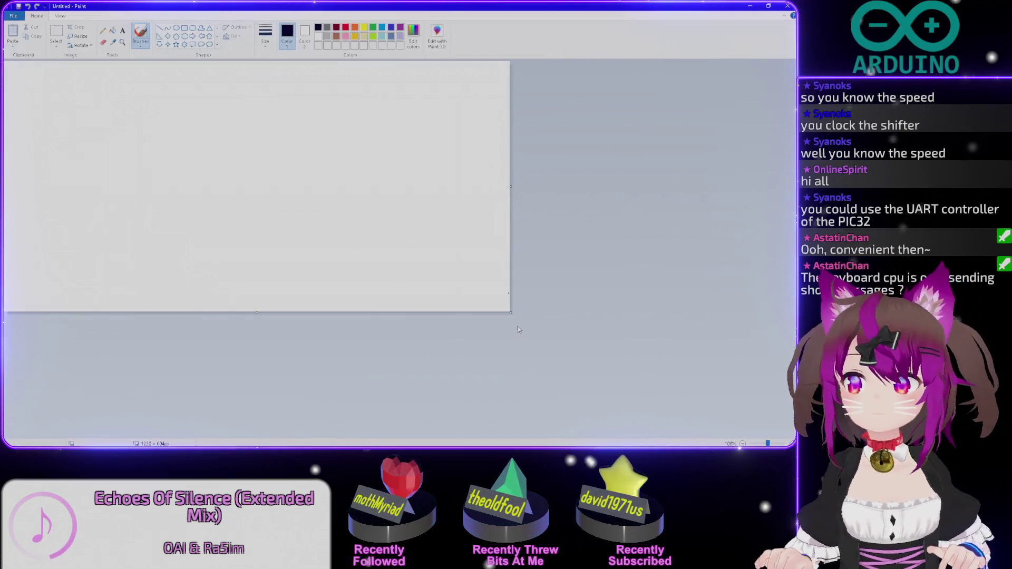
pyautogui.moveTo(510, 314); pyautogui.dragTo(549, 400)
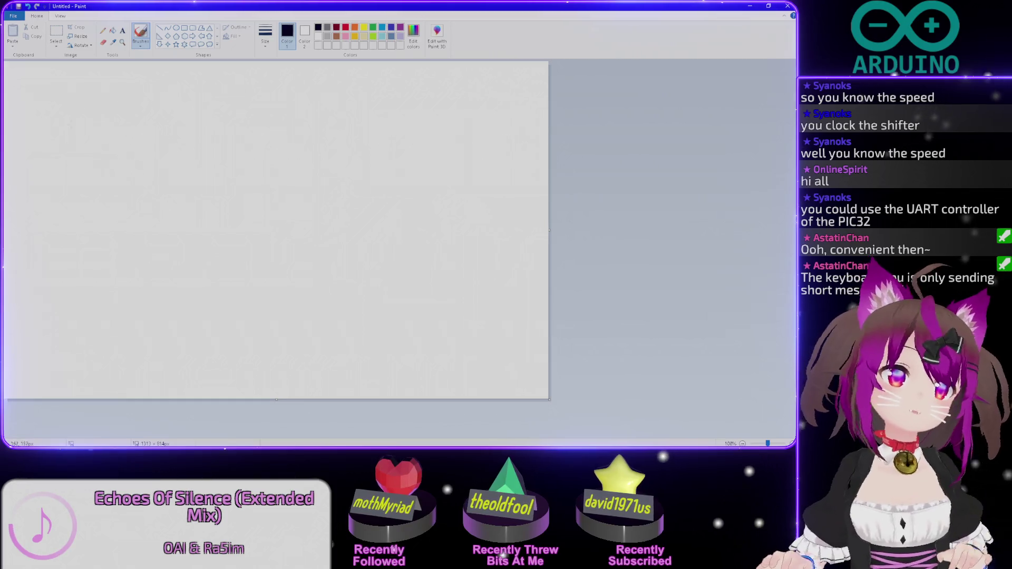
pyautogui.moveTo(49, 161); pyautogui.dragTo(169, 200)
pyautogui.moveTo(177, 156)
pyautogui.mouseDown()
pyautogui.moveTo(49, 156)
pyautogui.moveTo(86, 180)
pyautogui.mouseUp()
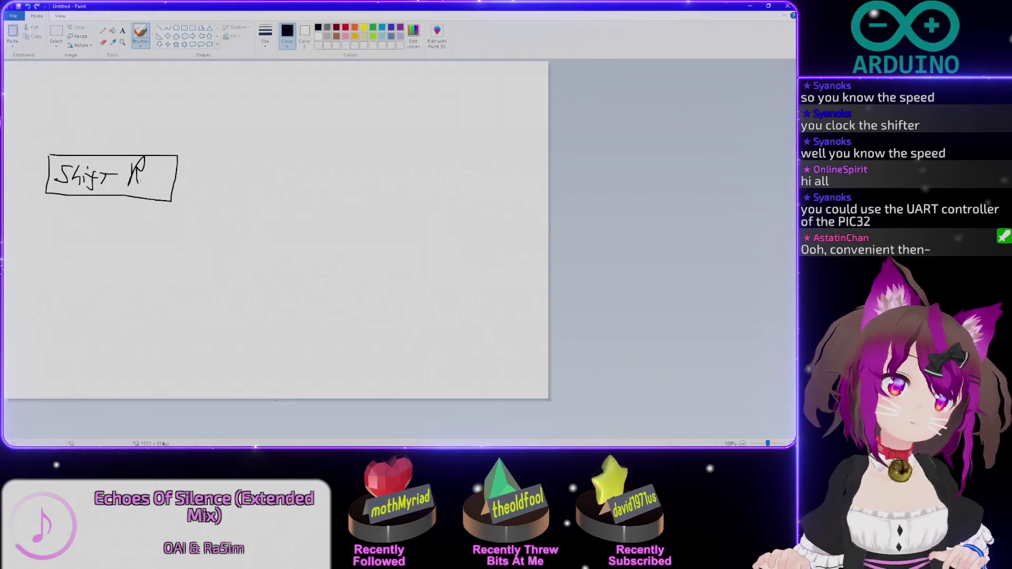
pyautogui.moveTo(151, 169); pyautogui.dragTo(156, 194)
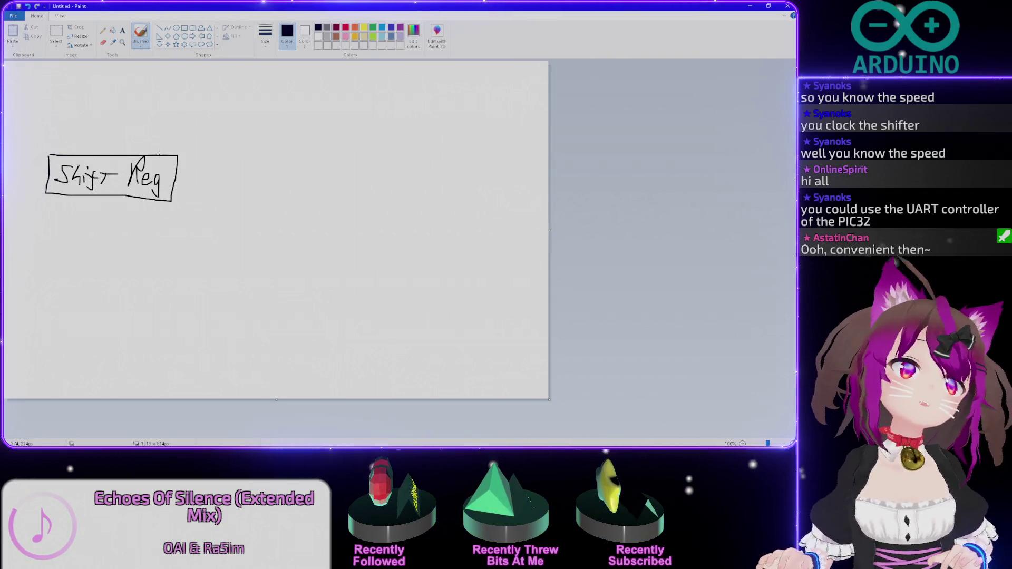
# Draw a row of input lines rising above the Shift Reg box.
pyautogui.moveTo(81, 139)
pyautogui.mouseDown()
pyautogui.moveTo(68, 93)
pyautogui.moveTo(80, 92)
pyautogui.mouseUp()
pyautogui.moveTo(109, 155)
pyautogui.mouseDown()
pyautogui.moveTo(106, 95)
pyautogui.moveTo(119, 85)
pyautogui.mouseUp()
pyautogui.moveTo(142, 155); pyautogui.dragTo(139, 87)
pyautogui.moveTo(162, 155); pyautogui.dragTo(154, 102)
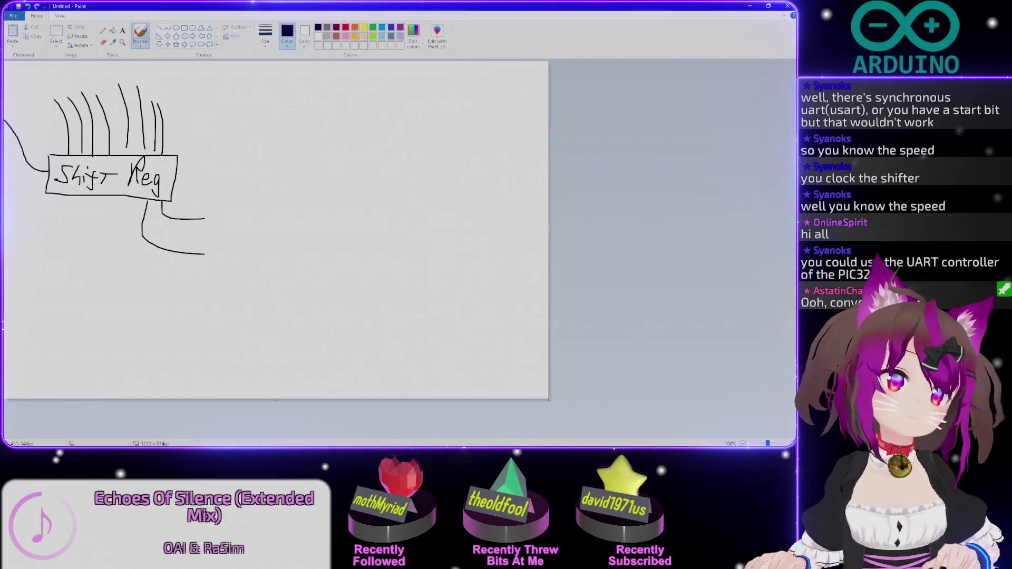
# Label the output wire QH, draw a red bar over the inputs and write red bit values on them.
pyautogui.moveTo(189, 205); pyautogui.dragTo(200, 208)
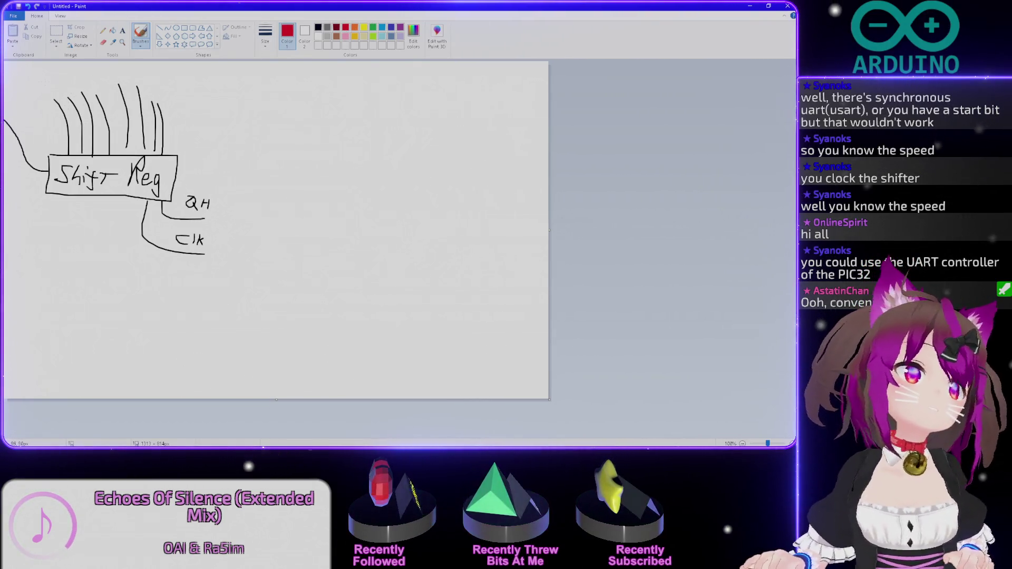
pyautogui.moveTo(43, 93); pyautogui.dragTo(176, 94)
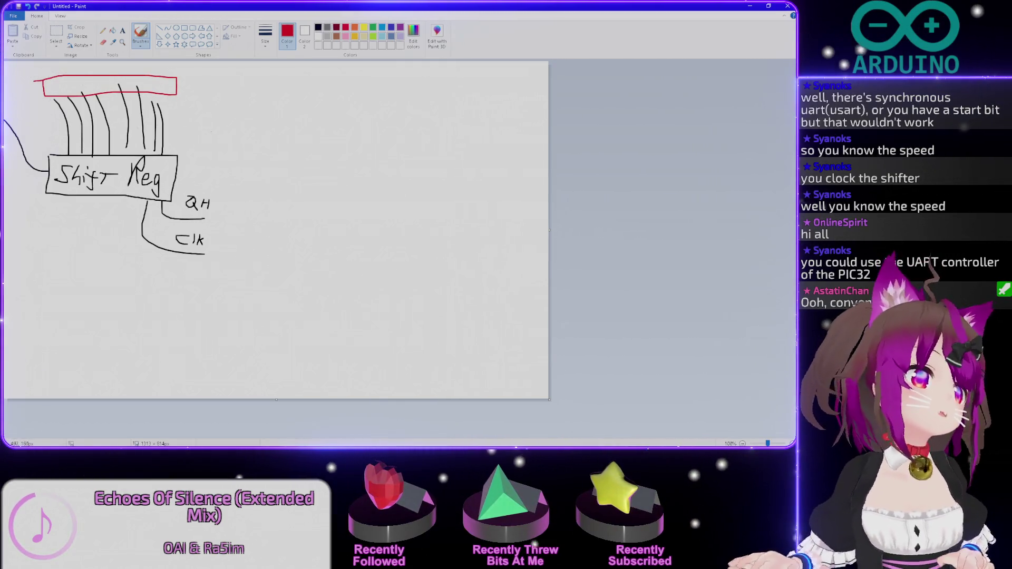
pyautogui.moveTo(56, 121); pyautogui.dragTo(157, 129)
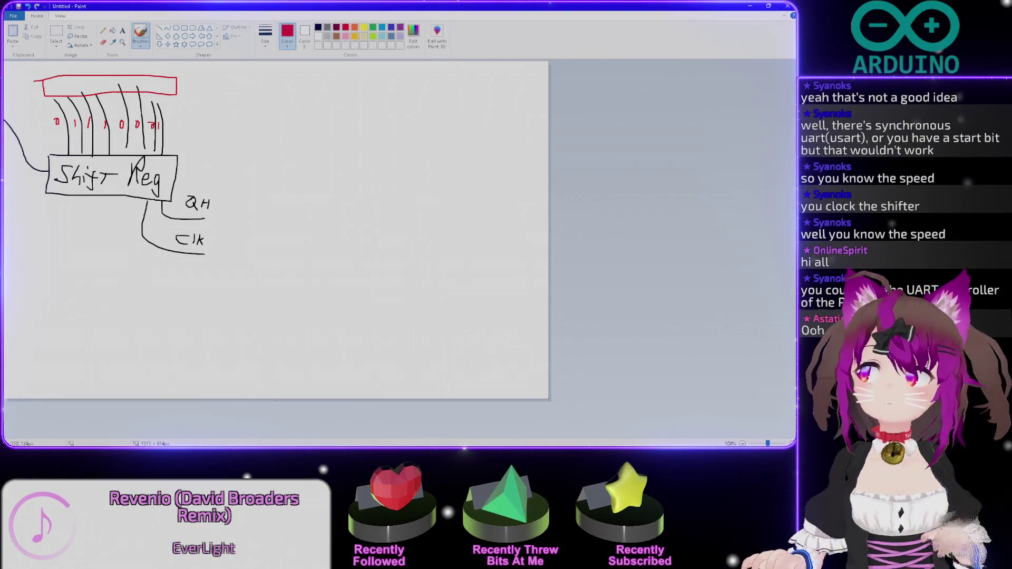
pyautogui.hotkey('ctrl', 'pageup')
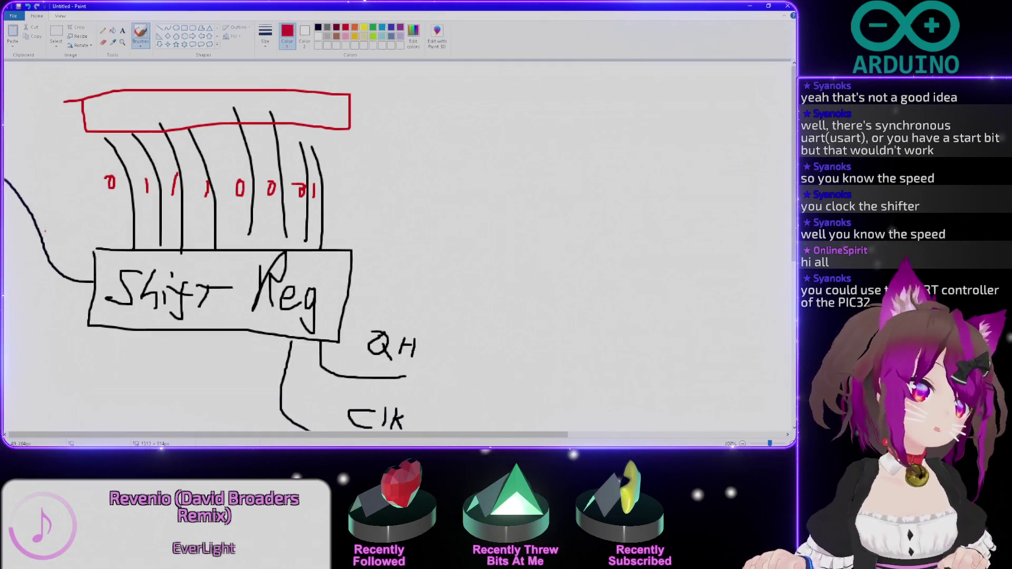
# Finish the red BooP label and draw a black wire from the register up to the red bar.
pyautogui.moveTo(68, 230); pyautogui.dragTo(78, 232)
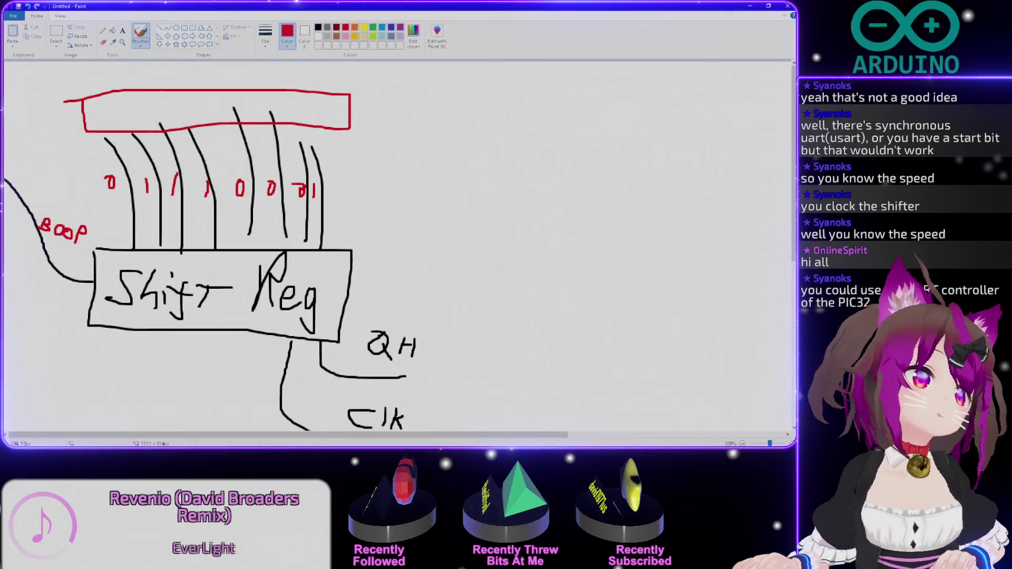
pyautogui.click(318, 28)
pyautogui.moveTo(349, 248)
pyautogui.mouseDown()
pyautogui.moveTo(399, 138)
pyautogui.moveTo(342, 111)
pyautogui.mouseUp()
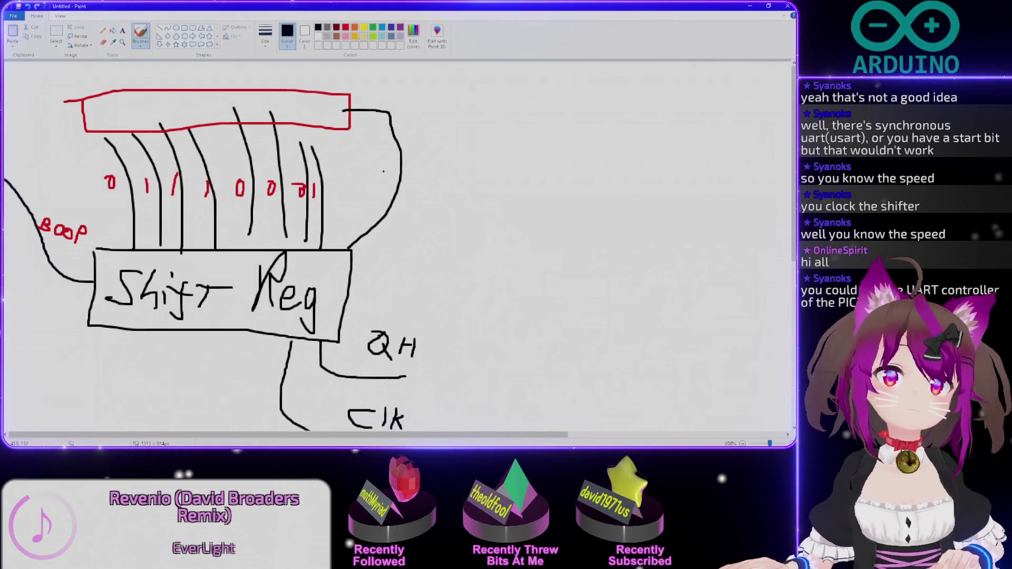
# Circle the bit values in red, undo it, and zoom back out to the whole drawing.
pyautogui.click(345, 27)
pyautogui.moveTo(131, 159)
pyautogui.mouseDown()
pyautogui.moveTo(75, 197)
pyautogui.moveTo(240, 152)
pyautogui.mouseUp()
pyautogui.hotkey('ctrl', 'z')
pyautogui.hotkey('ctrl', 'z')
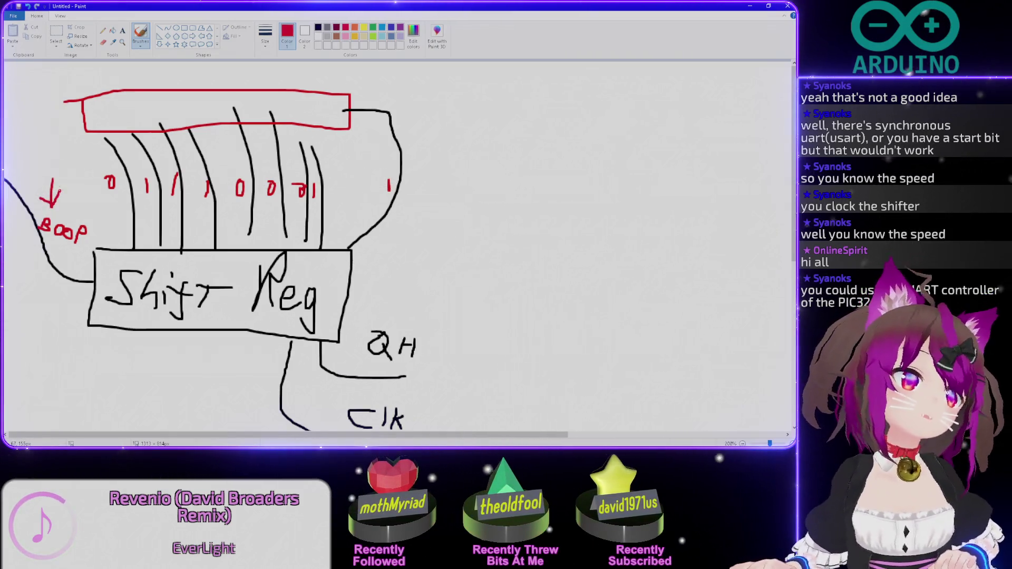
pyautogui.hotkey('ctrl', 'pagedown')
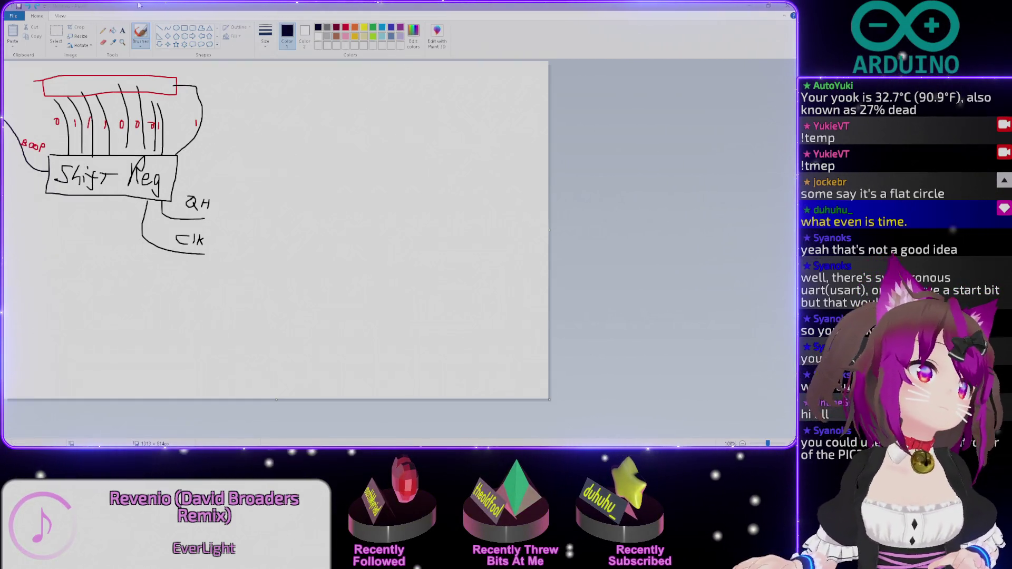
# Draw an arrow into the BooP wire and a dashed line down from the register.
pyautogui.hotkey('alt', 'Tab')
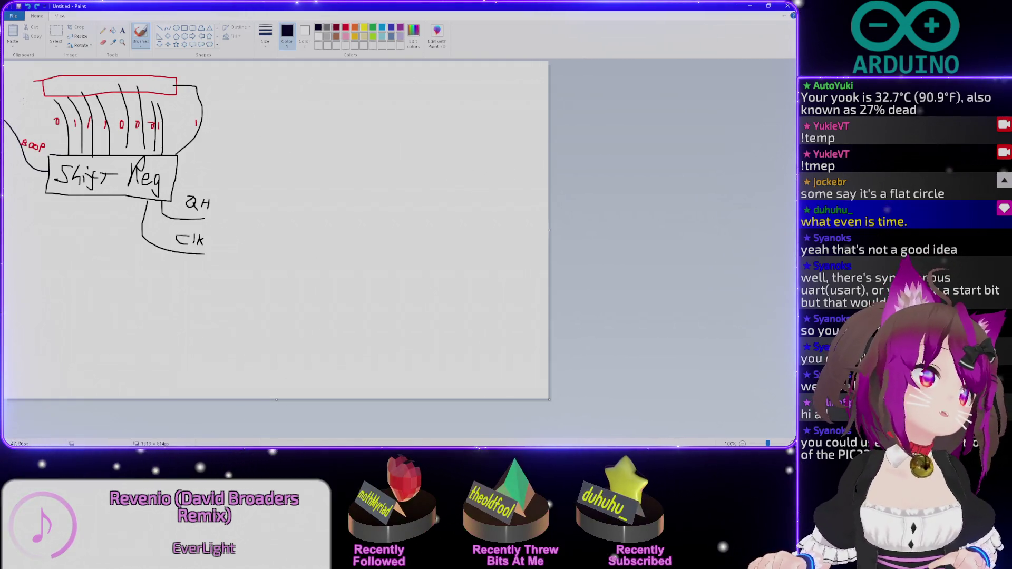
pyautogui.moveTo(15, 102); pyautogui.dragTo(40, 110)
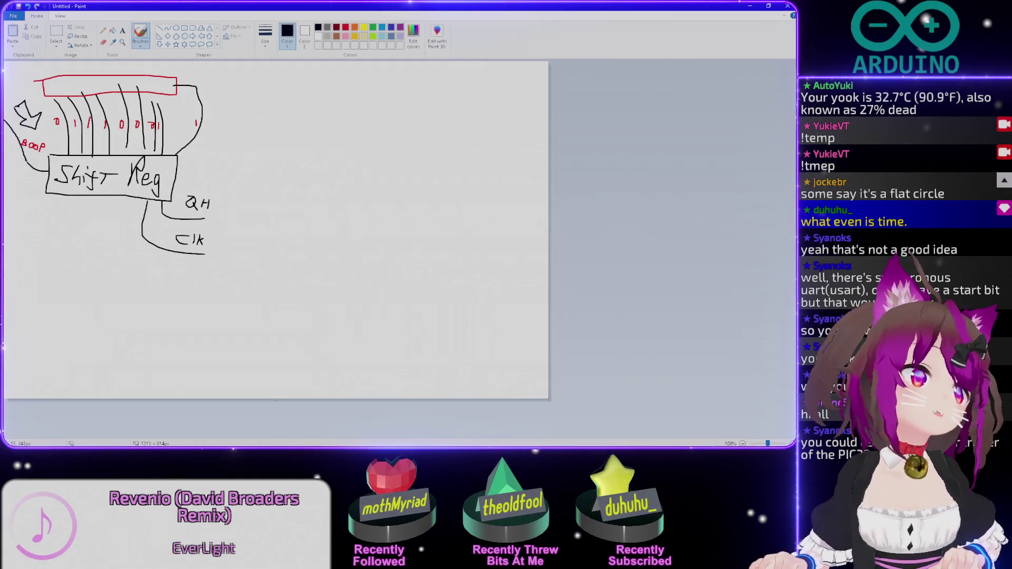
pyautogui.moveTo(30, 162); pyautogui.dragTo(32, 214)
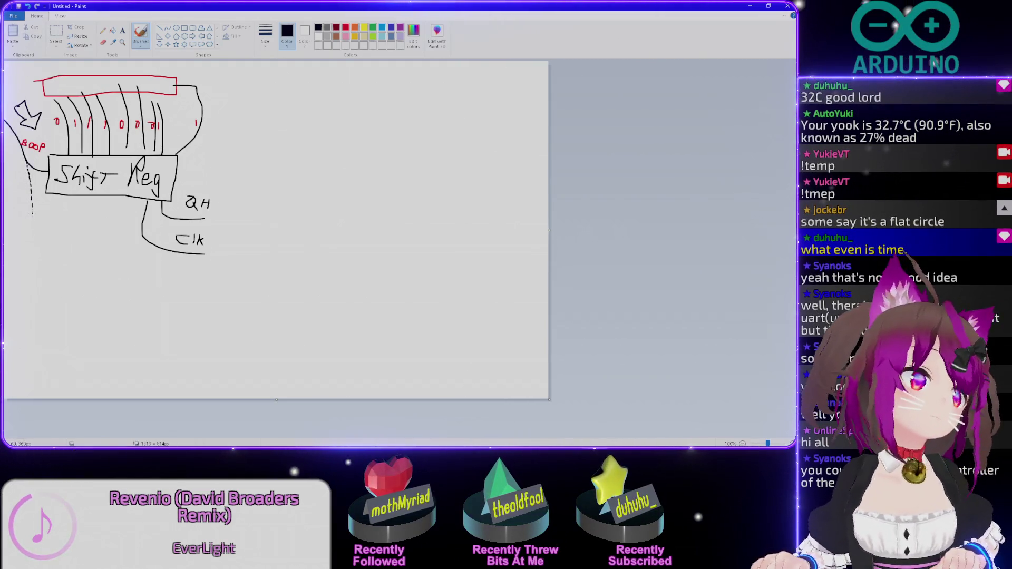
pyautogui.moveTo(32, 268)
pyautogui.mouseDown()
pyautogui.moveTo(21, 327)
pyautogui.moveTo(176, 289)
pyautogui.moveTo(29, 290)
pyautogui.mouseUp()
# In light blue, write 'To int' beside the dashed line and start a wire toward Clk.
pyautogui.click(380, 29)
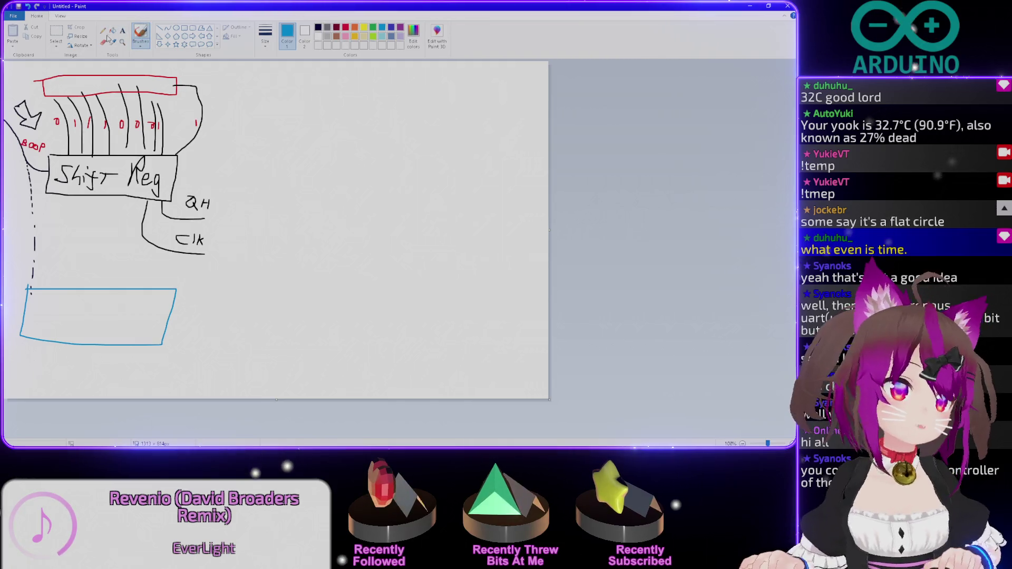
pyautogui.moveTo(42, 259); pyautogui.dragTo(55, 263)
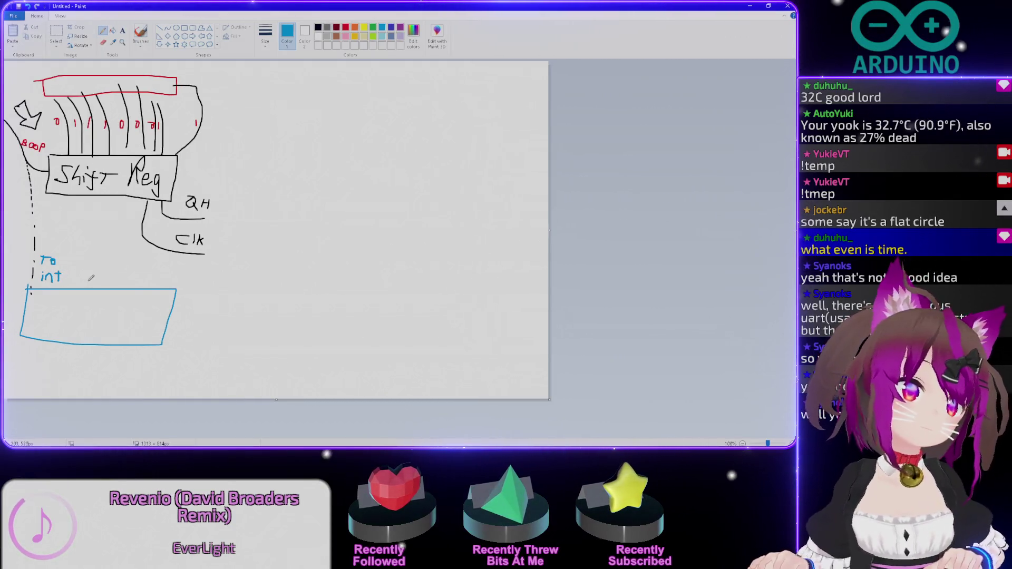
pyautogui.moveTo(83, 270); pyautogui.dragTo(88, 280)
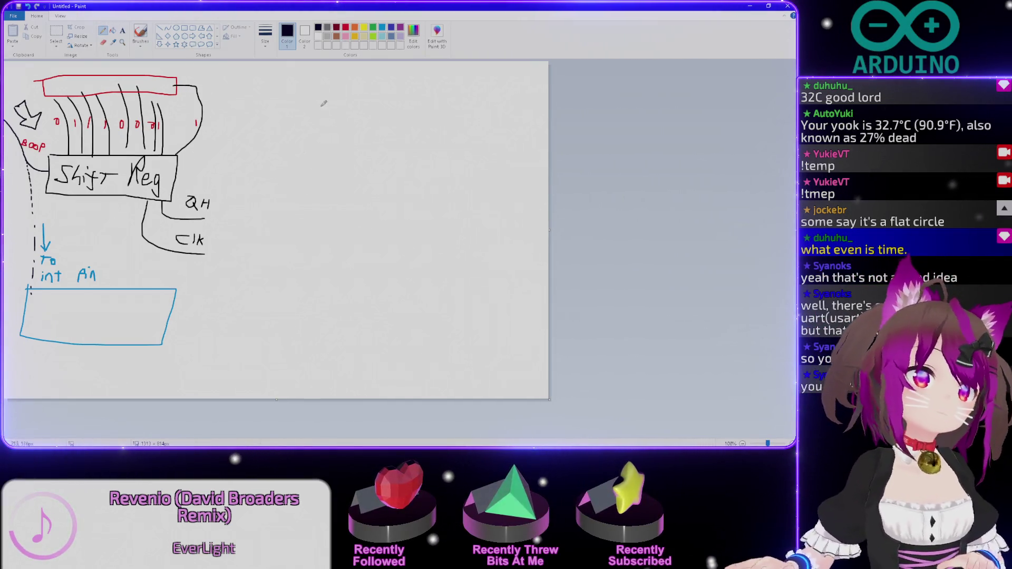
pyautogui.moveTo(222, 274); pyautogui.dragTo(207, 250)
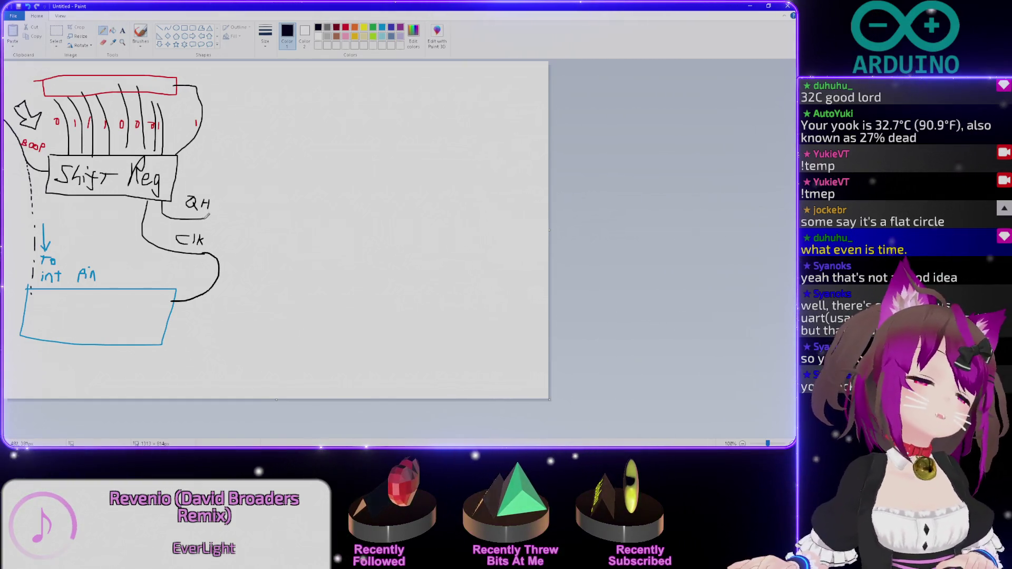
# Curve the Clk wire around into the blue box and add a direction arrowhead in the loop.
pyautogui.moveTo(246, 240); pyautogui.dragTo(170, 320)
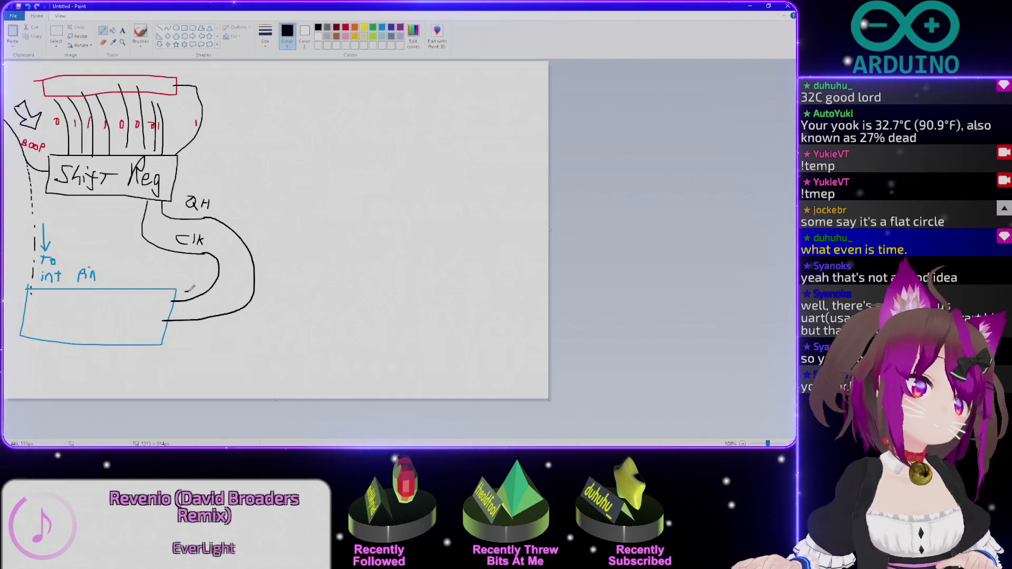
pyautogui.moveTo(184, 293); pyautogui.dragTo(205, 268)
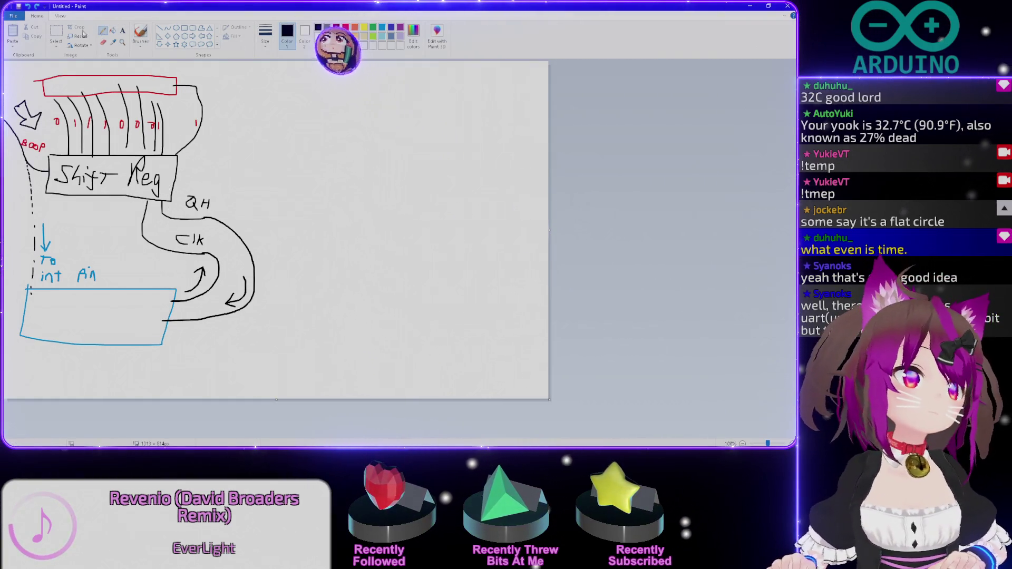
# Draw a long black rectangle to the right and split it with vertical lines into cells.
pyautogui.click(57, 34)
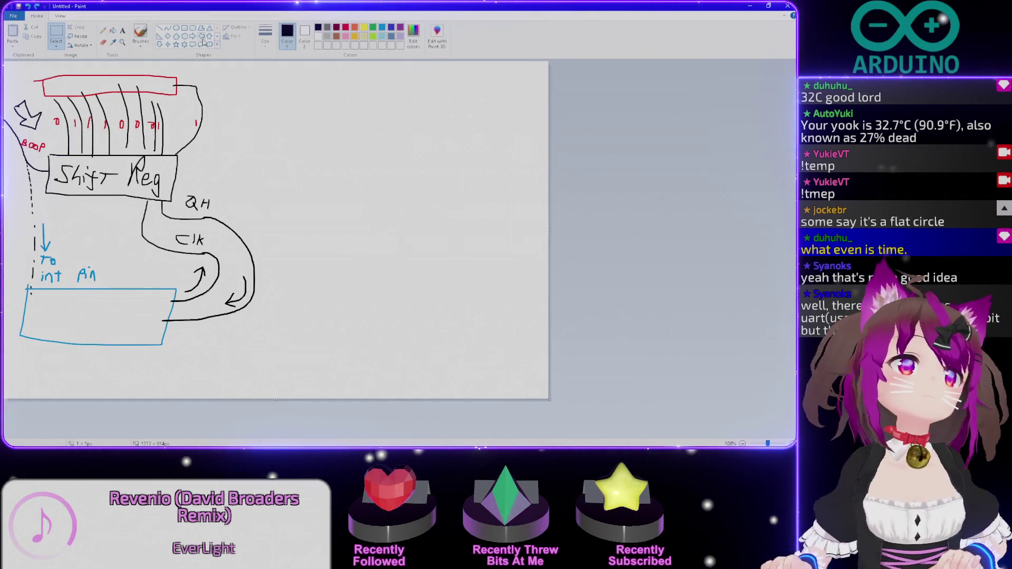
pyautogui.click(184, 28)
pyautogui.moveTo(305, 114); pyautogui.dragTo(432, 134)
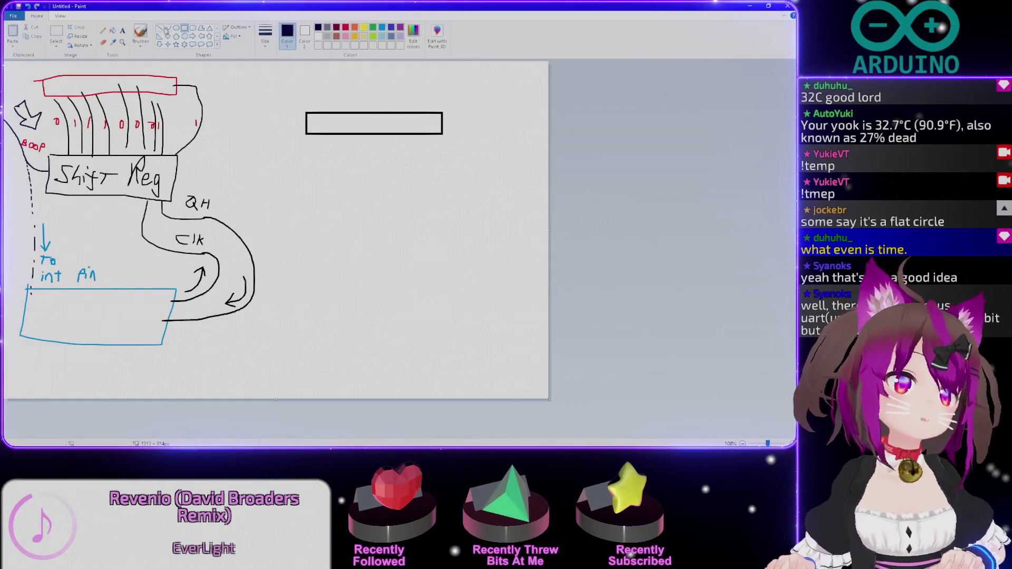
pyautogui.moveTo(372, 113); pyautogui.dragTo(372, 132)
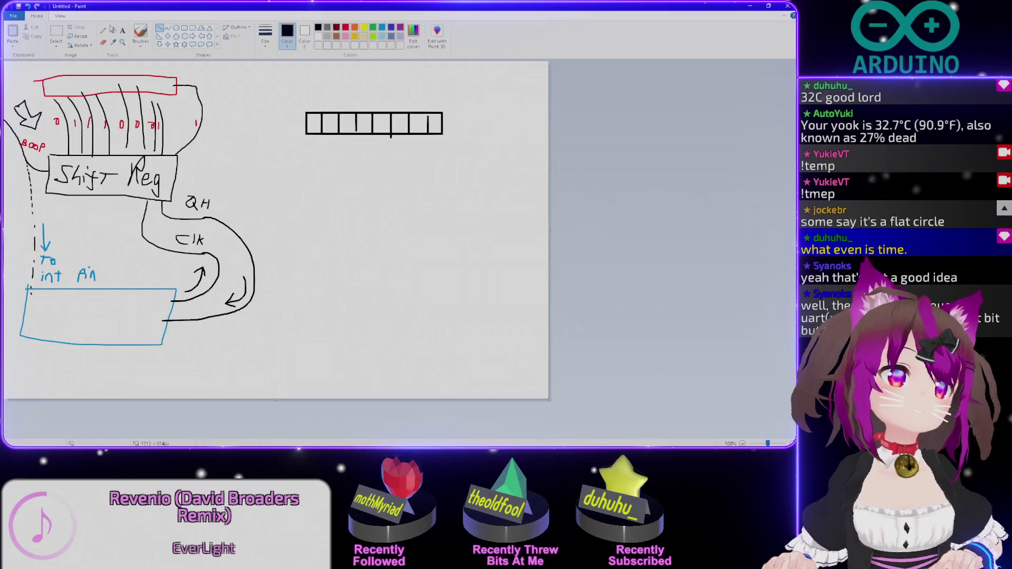
# Write red bit digits under the new register, trying and undoing a circle on the last digit.
pyautogui.click(103, 29)
pyautogui.click(345, 27)
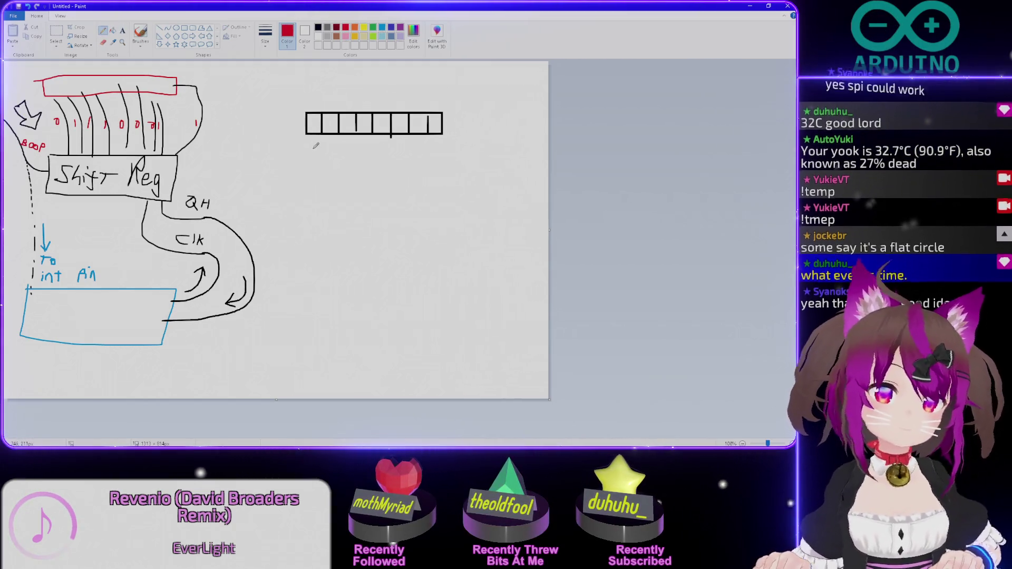
pyautogui.moveTo(311, 145); pyautogui.dragTo(319, 143)
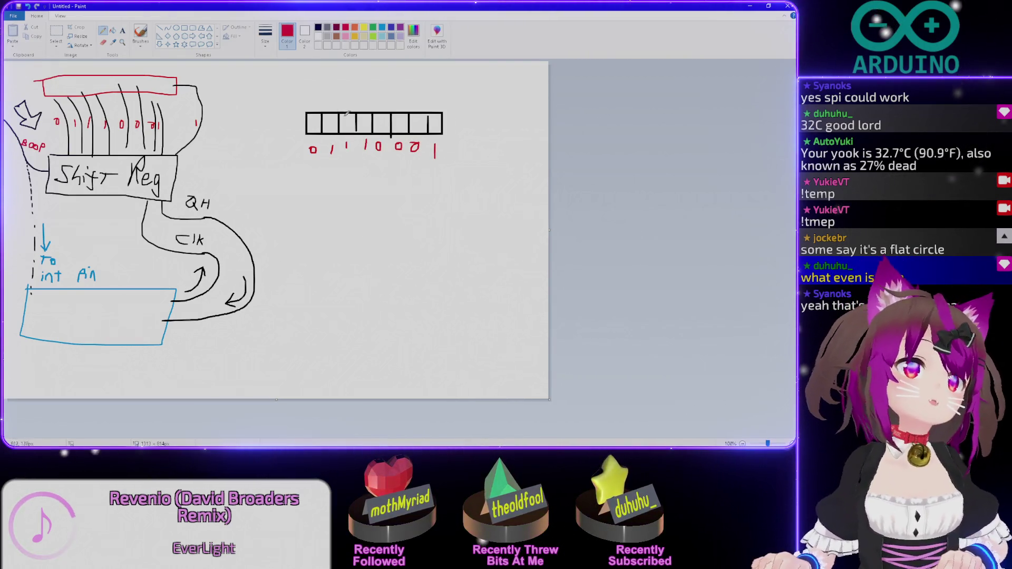
pyautogui.click(56, 34)
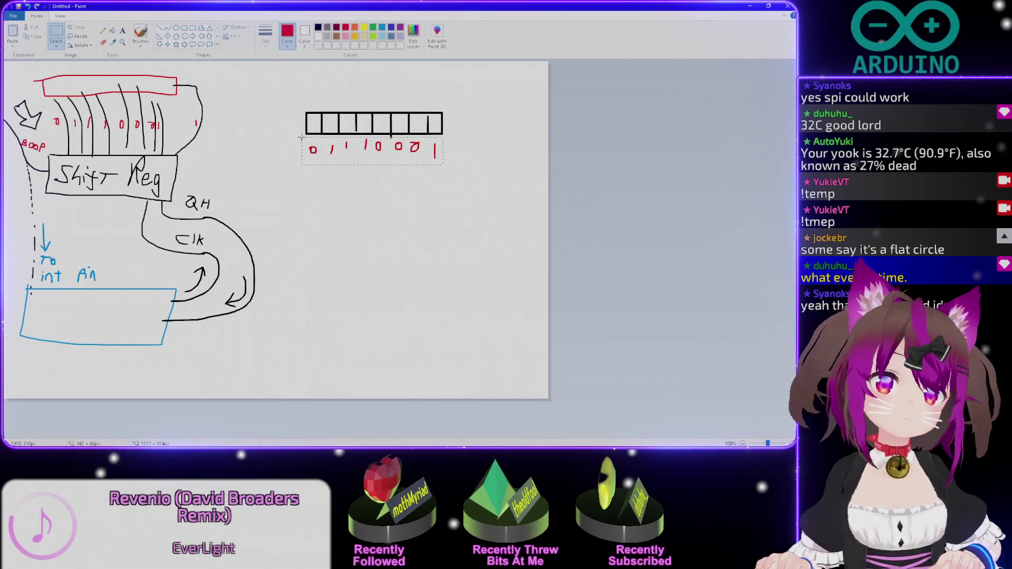
pyautogui.moveTo(443, 164); pyautogui.dragTo(301, 141)
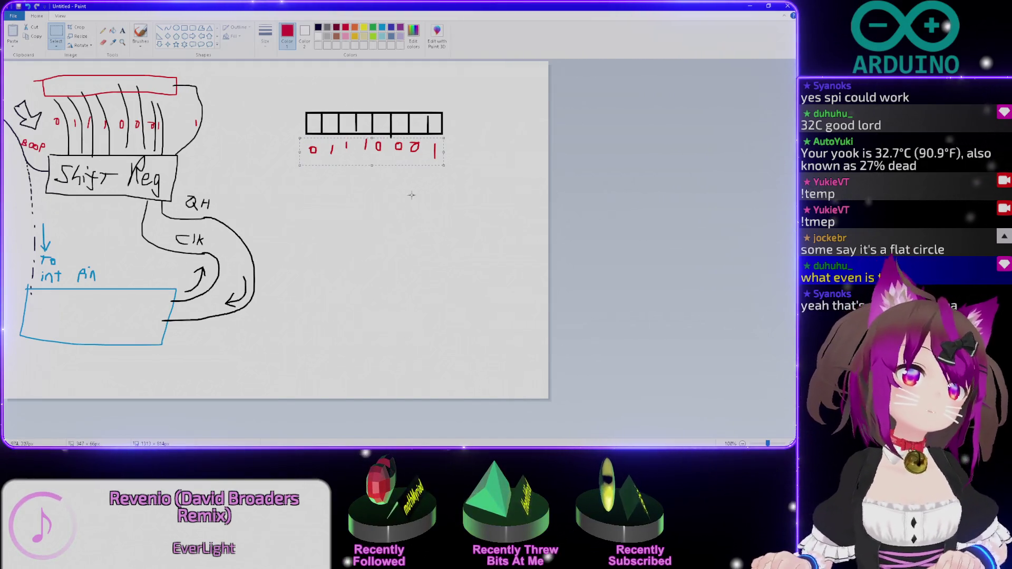
pyautogui.moveTo(434, 143); pyautogui.dragTo(444, 165)
pyautogui.hotkey('ctrl', 'z')
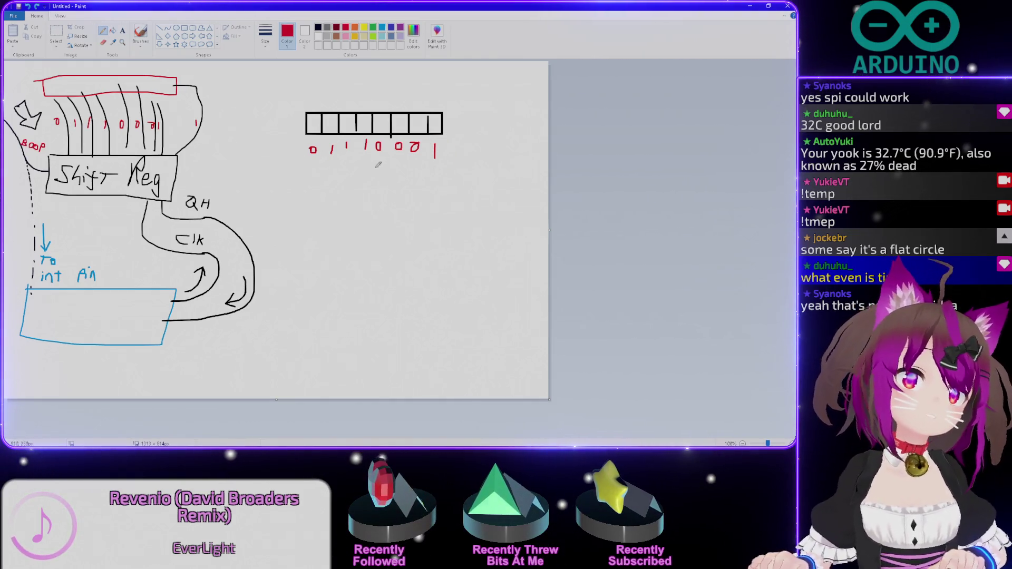
# Try a bracket and arrow under the digits, undo them, and label the right end QH.
pyautogui.moveTo(323, 172); pyautogui.dragTo(424, 199)
pyautogui.moveTo(316, 169); pyautogui.dragTo(451, 176)
pyautogui.hotkey('ctrl', 'z')
pyautogui.hotkey('ctrl', 'z')
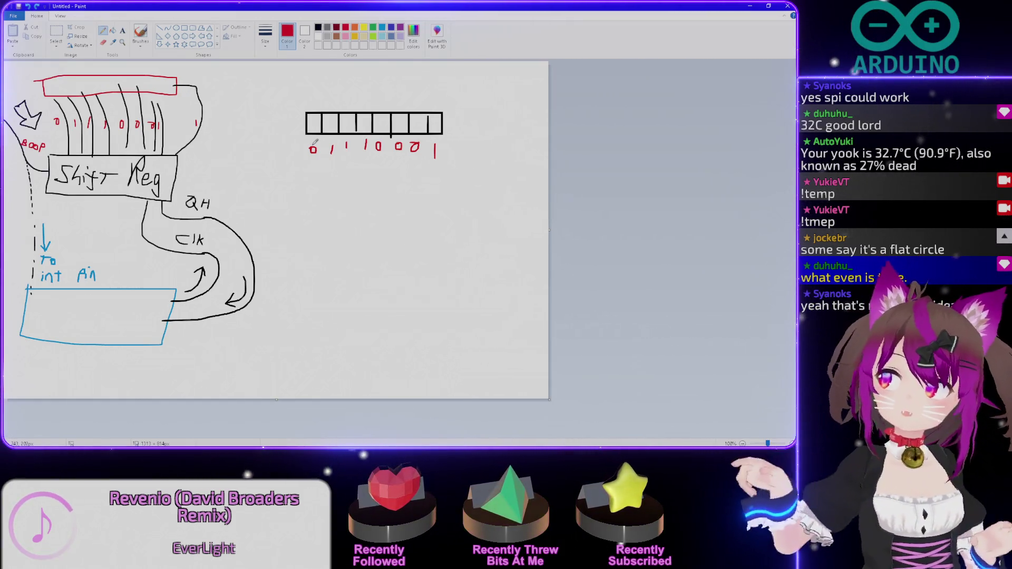
pyautogui.hotkey('ctrl', 'z')
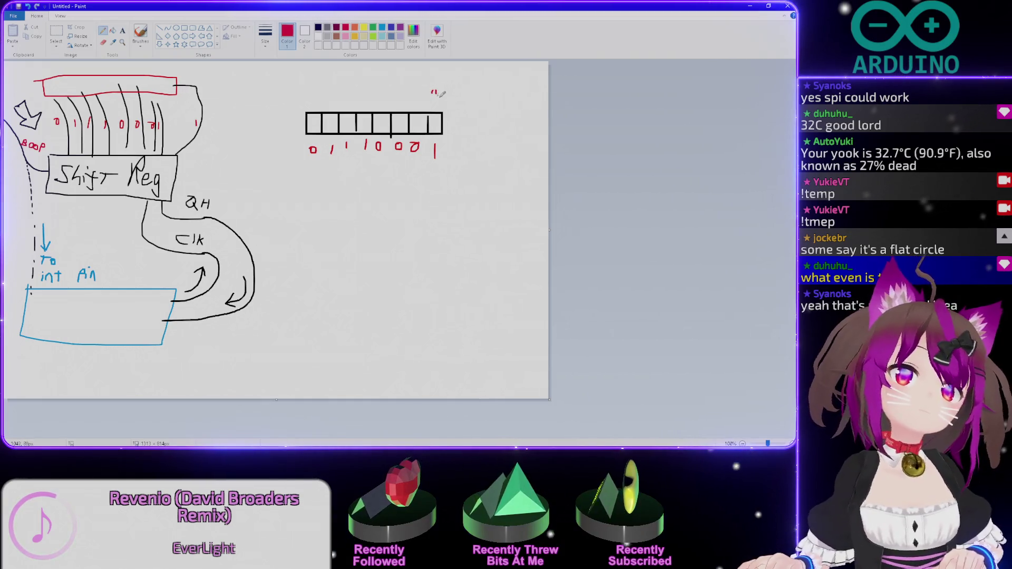
pyautogui.moveTo(437, 95); pyautogui.dragTo(440, 98)
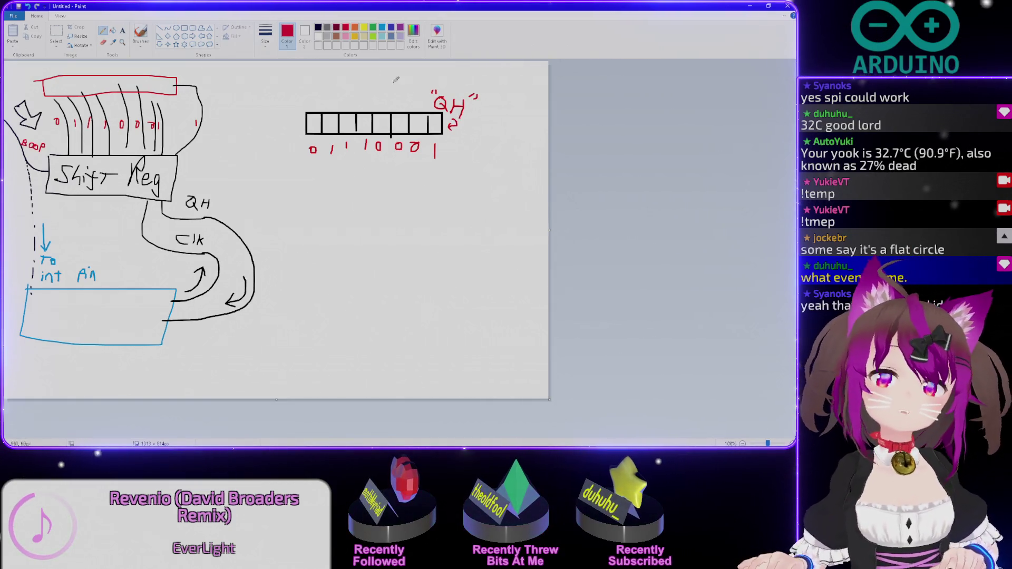
# Select the red digit row and shift it one place right, removing the overflow digit.
pyautogui.click(56, 33)
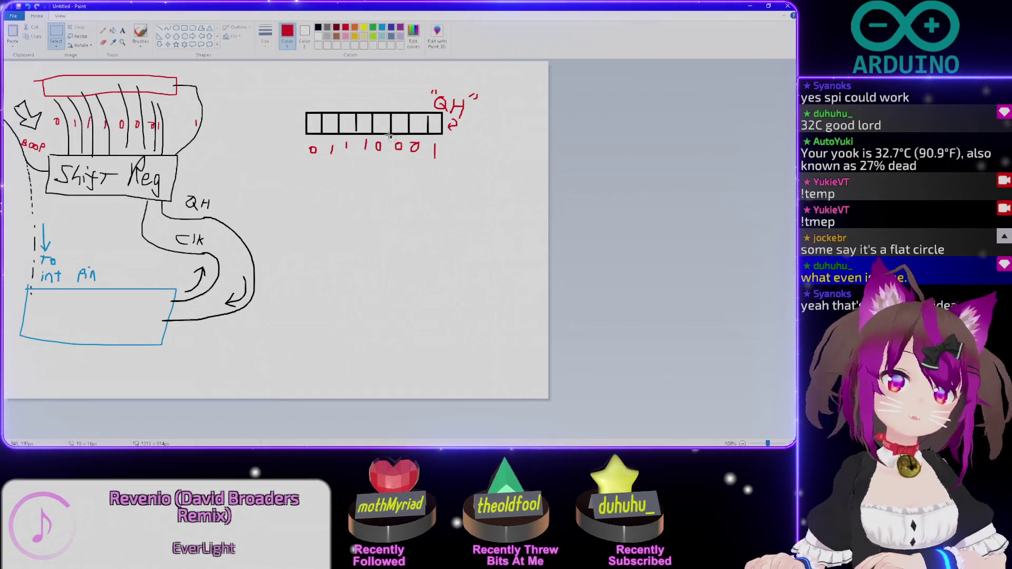
pyautogui.moveTo(443, 170); pyautogui.dragTo(299, 141)
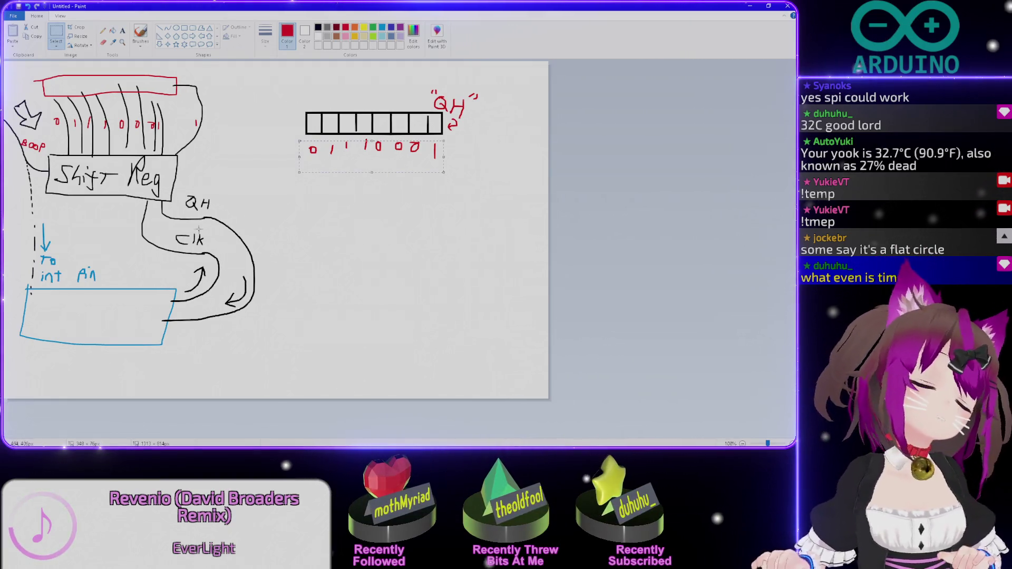
pyautogui.click(208, 204)
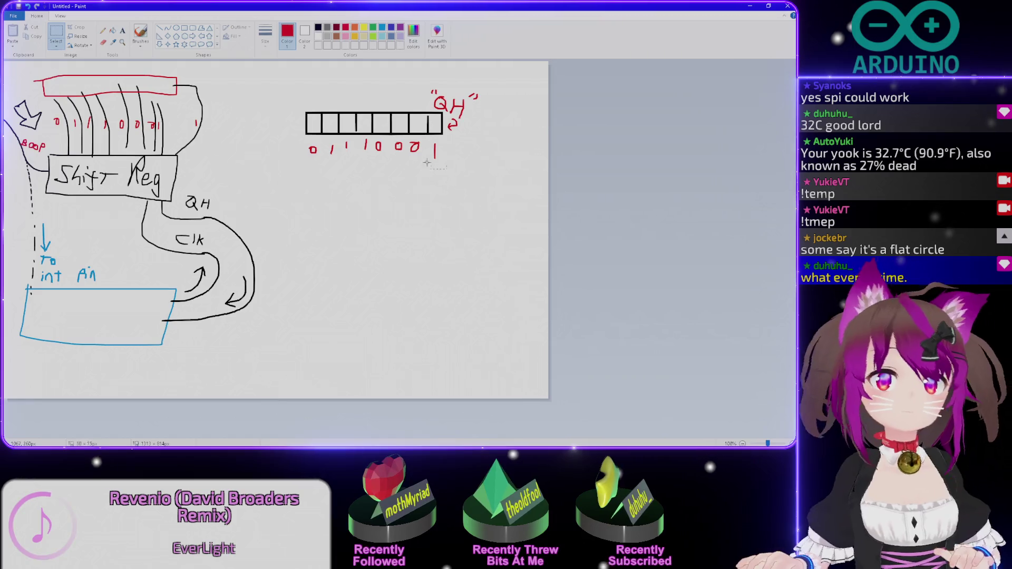
pyautogui.moveTo(445, 168); pyautogui.dragTo(295, 139)
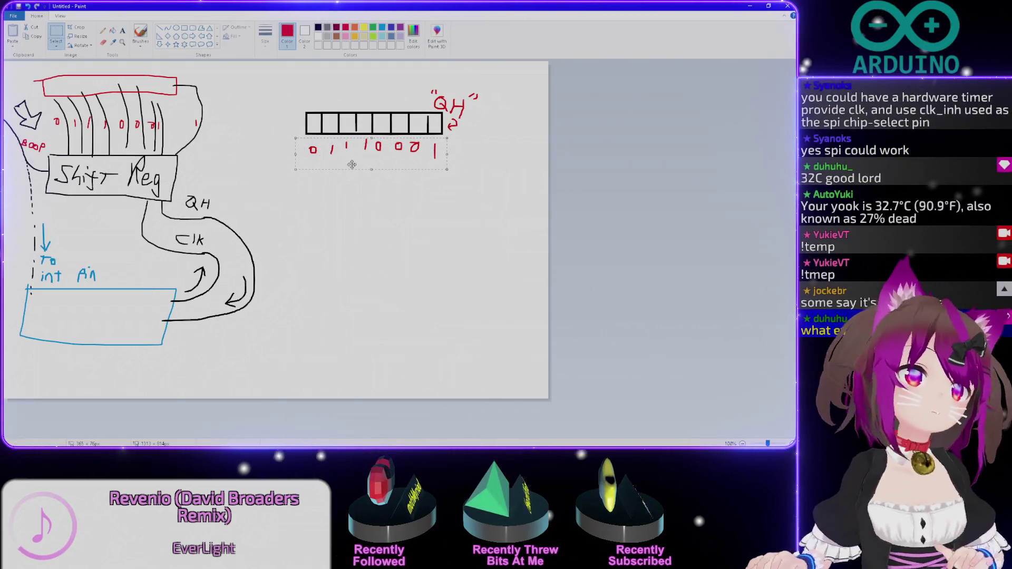
pyautogui.moveTo(344, 152); pyautogui.dragTo(362, 150)
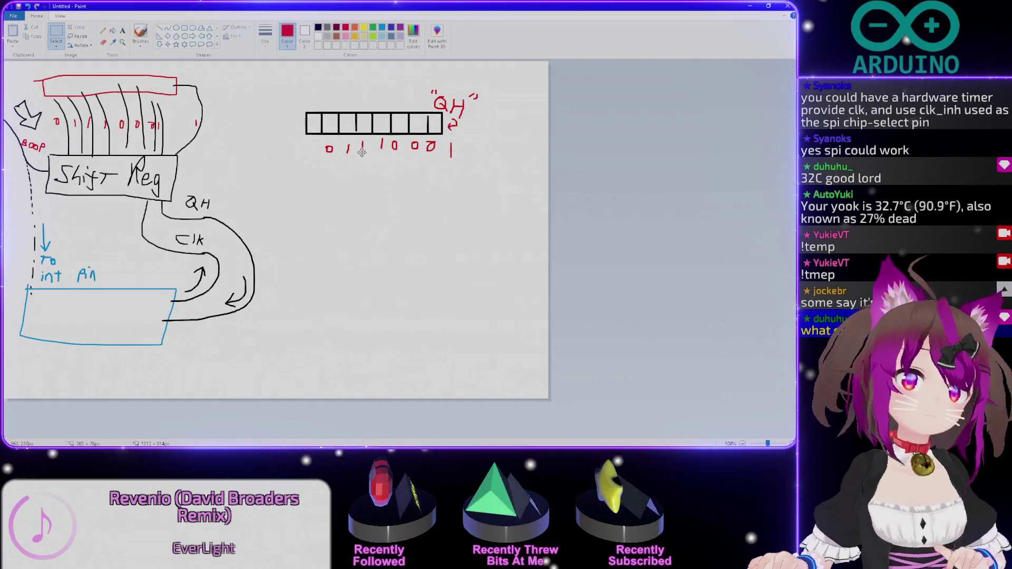
pyautogui.hotkey('ctrl', 'z')
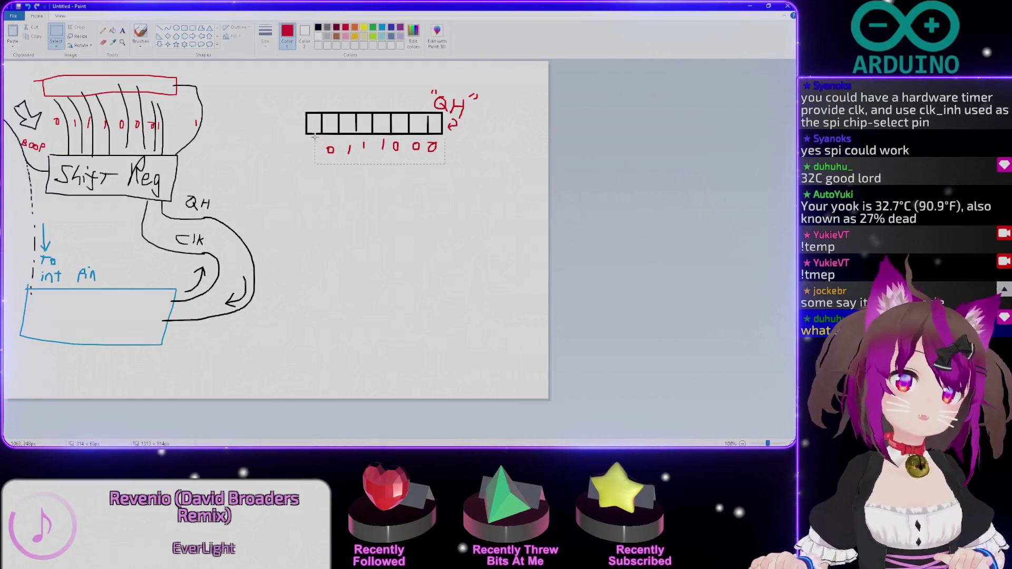
pyautogui.moveTo(353, 150); pyautogui.dragTo(373, 149)
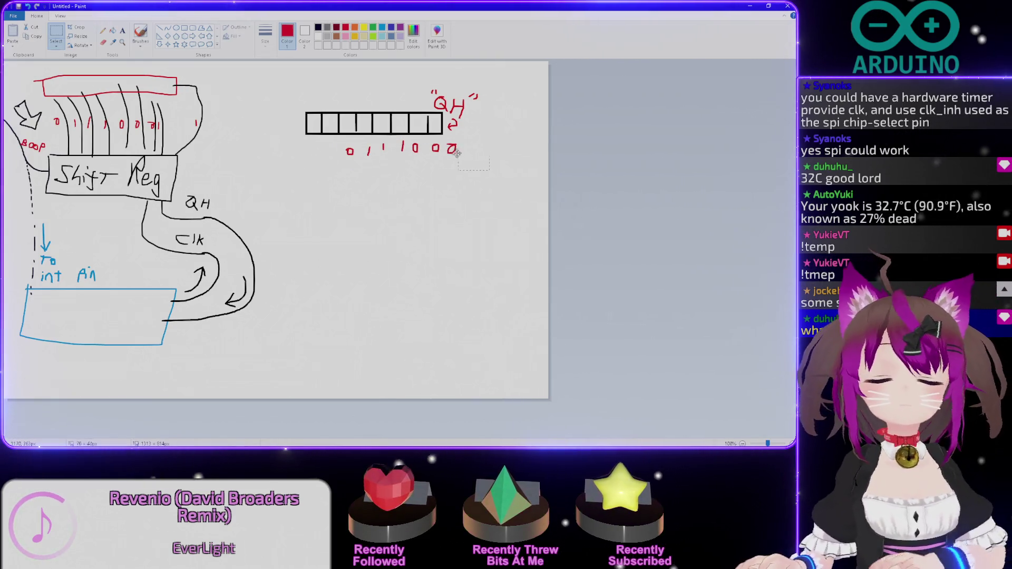
pyautogui.press('Delete')
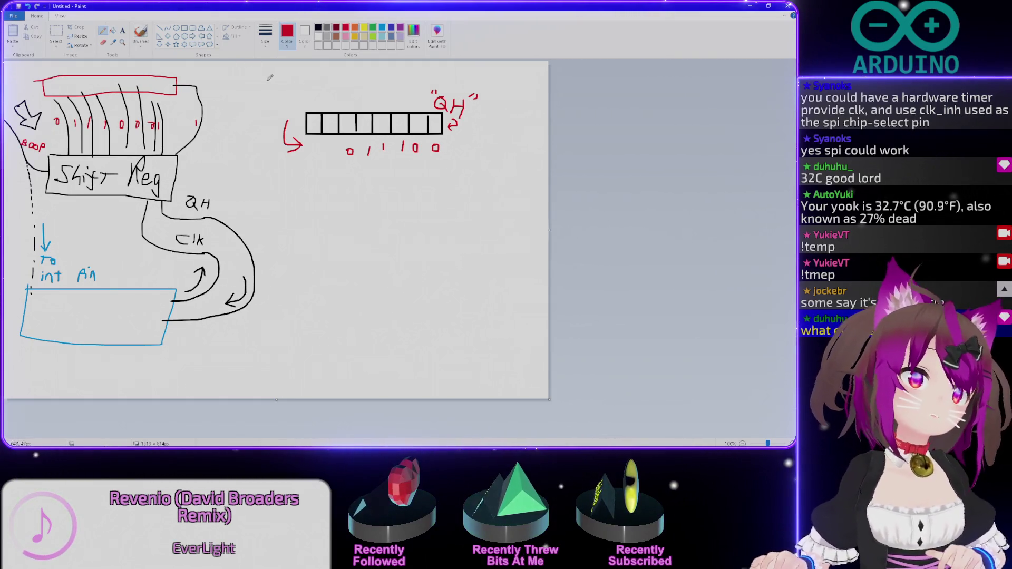
# Circle the digits and Clk in red, undo the circle, and write SPI inside the blue box.
pyautogui.moveTo(198, 136)
pyautogui.mouseDown()
pyautogui.moveTo(48, 125)
pyautogui.moveTo(201, 126)
pyautogui.mouseUp()
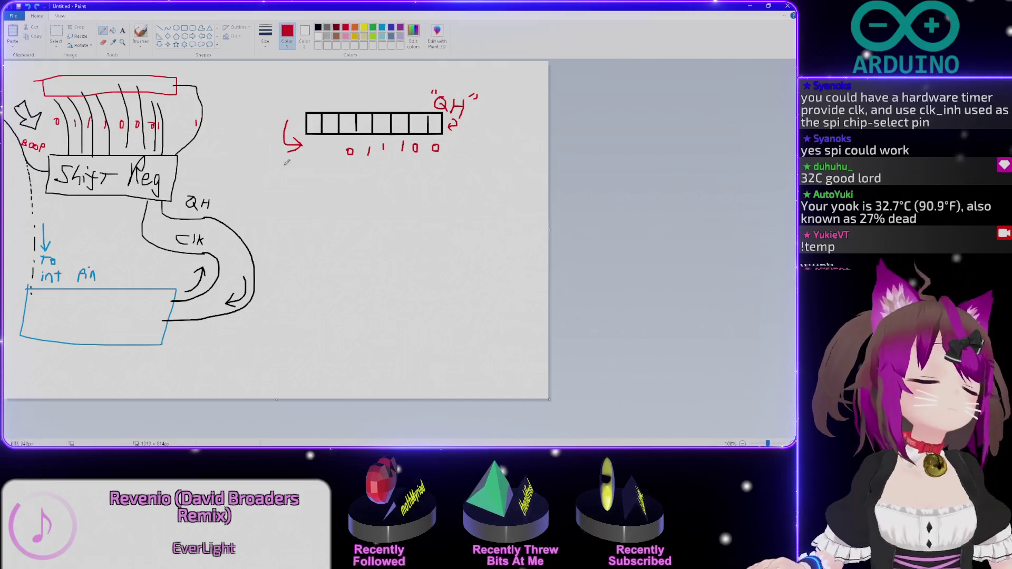
pyautogui.moveTo(212, 236); pyautogui.dragTo(209, 230)
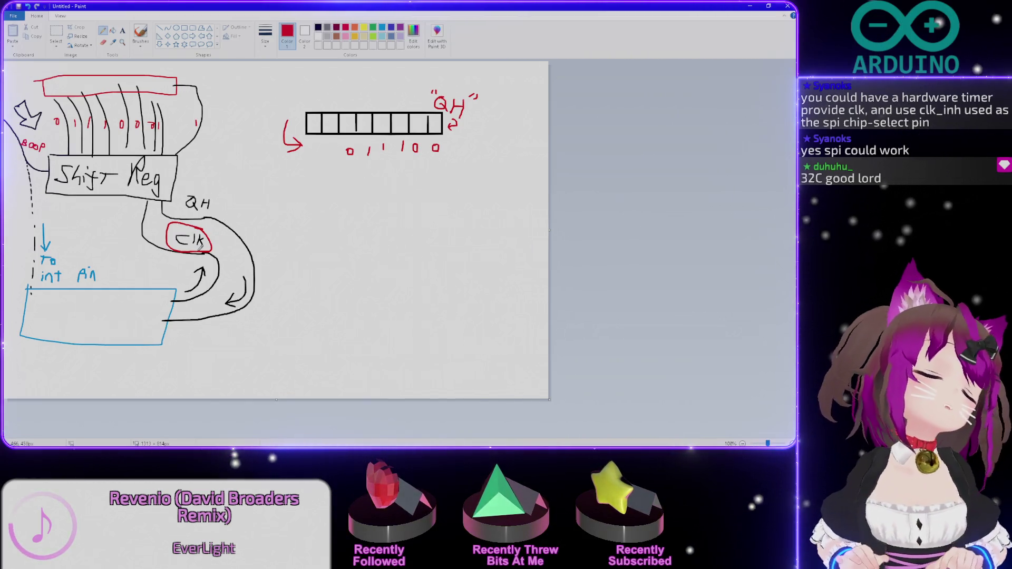
pyautogui.hotkey('ctrl', 'z')
pyautogui.moveTo(146, 312)
pyautogui.mouseDown()
pyautogui.moveTo(137, 322)
pyautogui.moveTo(168, 310)
pyautogui.mouseUp()
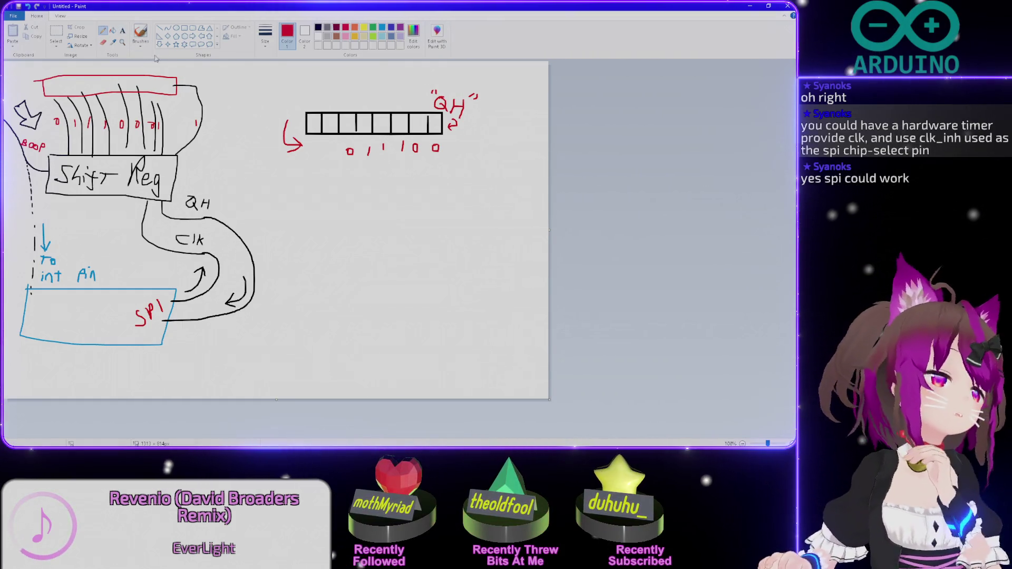
pyautogui.click(56, 32)
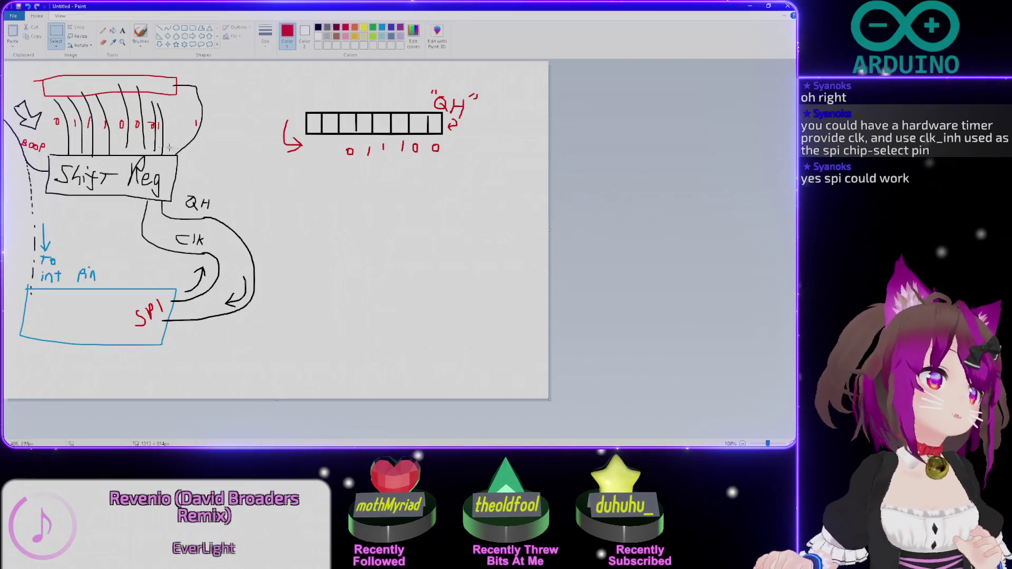
# Erase a stray mark beside Shift Reg and switch to the black pencil, undoing a stray stroke.
pyautogui.moveTo(174, 154); pyautogui.dragTo(230, 103)
pyautogui.press('Delete')
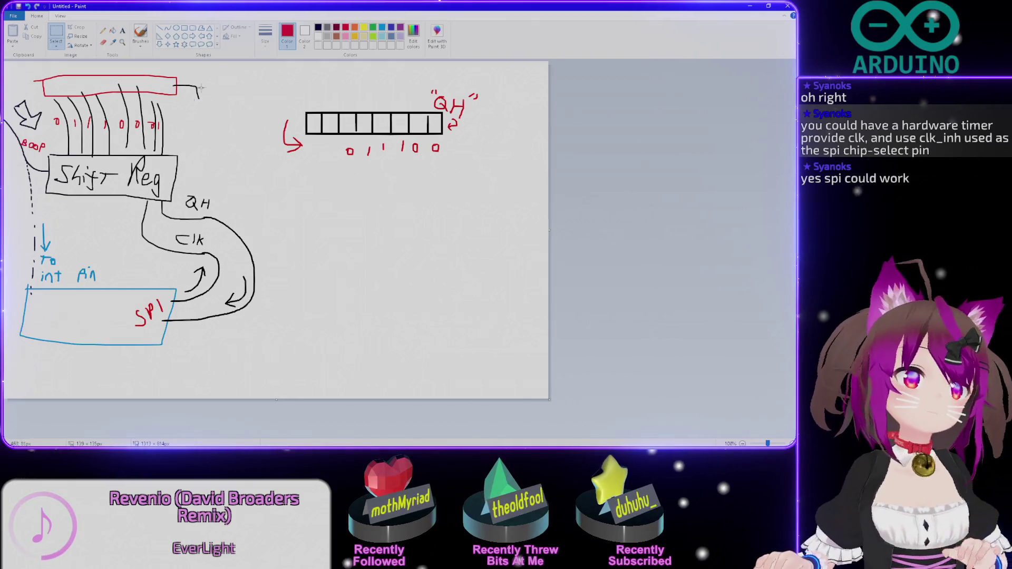
pyautogui.click(318, 29)
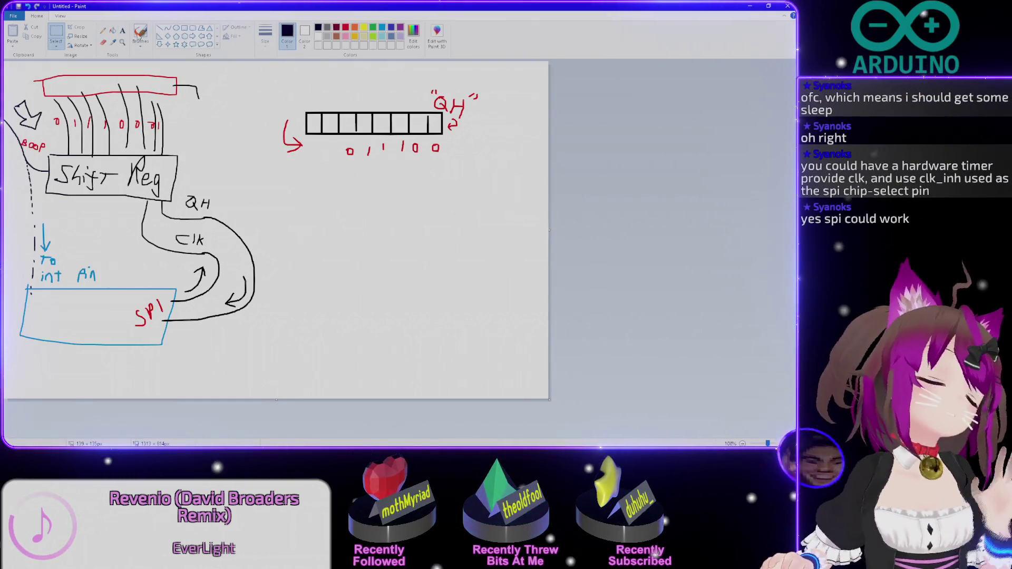
pyautogui.click(103, 30)
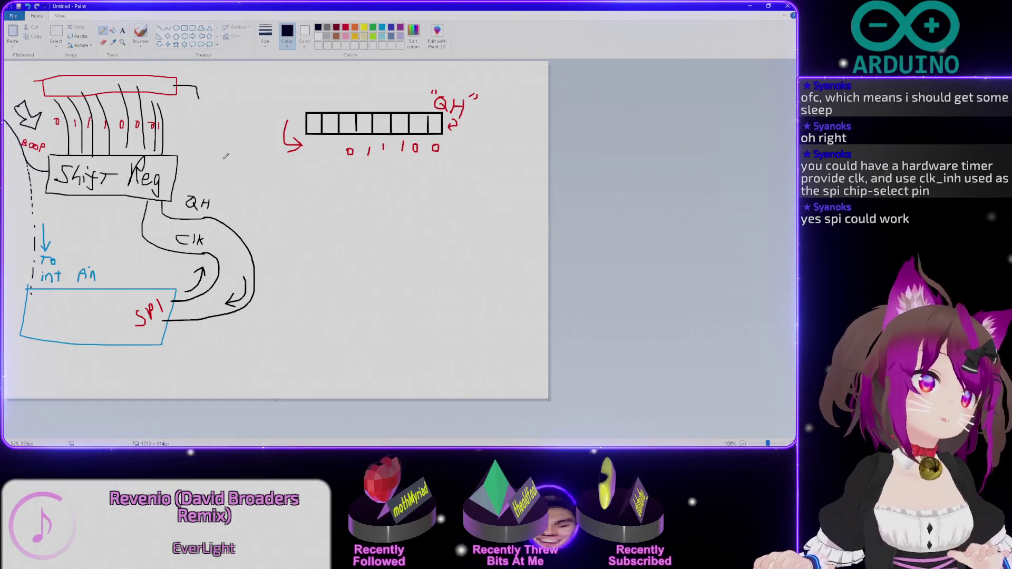
pyautogui.moveTo(221, 161); pyautogui.dragTo(213, 190)
pyautogui.hotkey('ctrl', 'z')
# Draw a new register box below the bit register with a wire from the red bar, undoing a misdrawn curve.
pyautogui.moveTo(268, 174)
pyautogui.mouseDown()
pyautogui.moveTo(364, 180)
pyautogui.moveTo(268, 176)
pyautogui.mouseUp()
pyautogui.moveTo(198, 89)
pyautogui.mouseDown()
pyautogui.moveTo(274, 153)
pyautogui.moveTo(281, 175)
pyautogui.mouseUp()
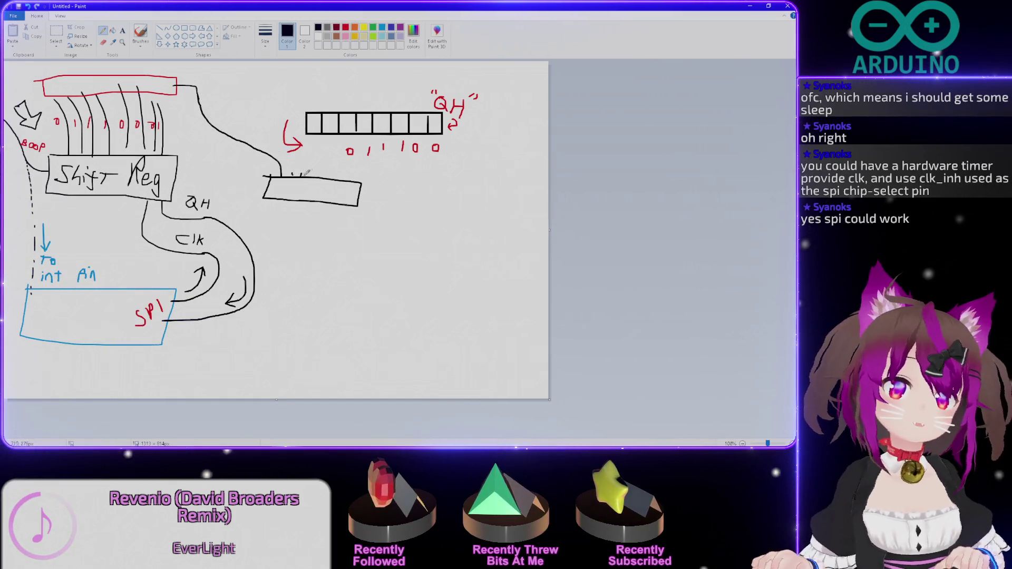
pyautogui.hotkey('ctrl', 'z')
pyautogui.hotkey('ctrl', 'z')
pyautogui.moveTo(175, 85); pyautogui.dragTo(199, 97)
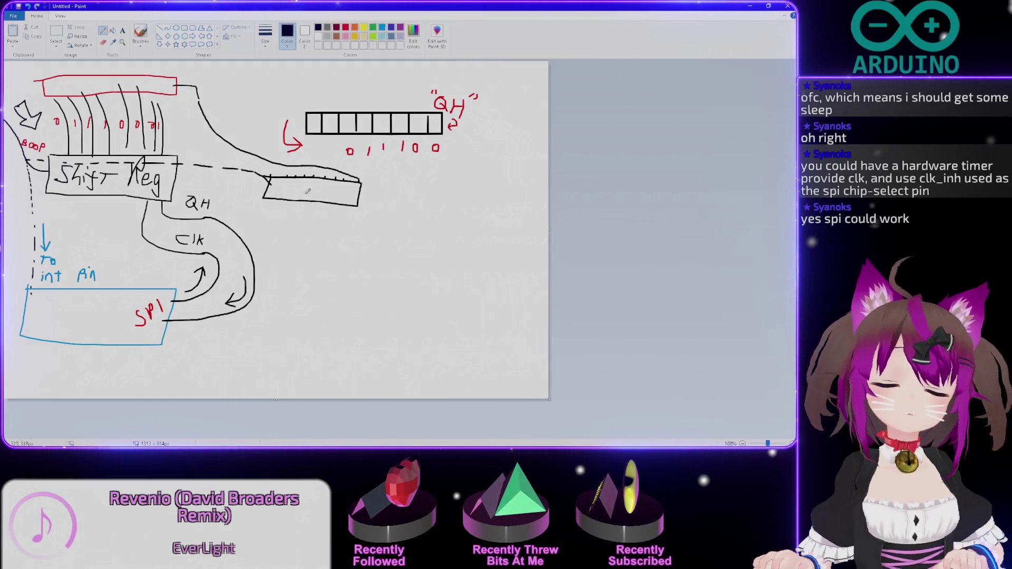
# Write red ADDR/DATA labels with an arrow into the bit register and run the red QH wire to SPI.
pyautogui.click(346, 27)
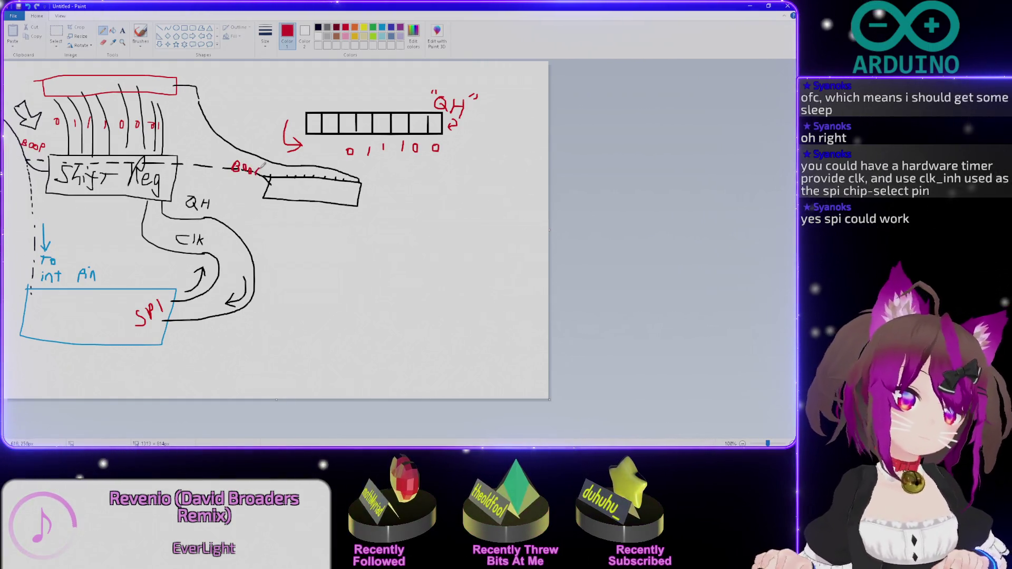
pyautogui.moveTo(235, 125); pyautogui.dragTo(258, 149)
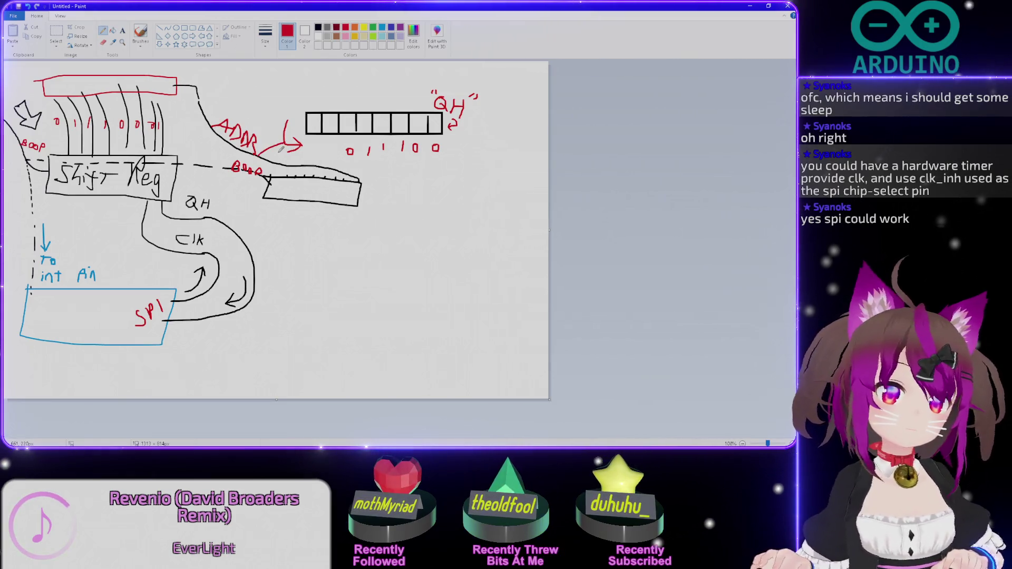
pyautogui.moveTo(275, 149); pyautogui.dragTo(295, 157)
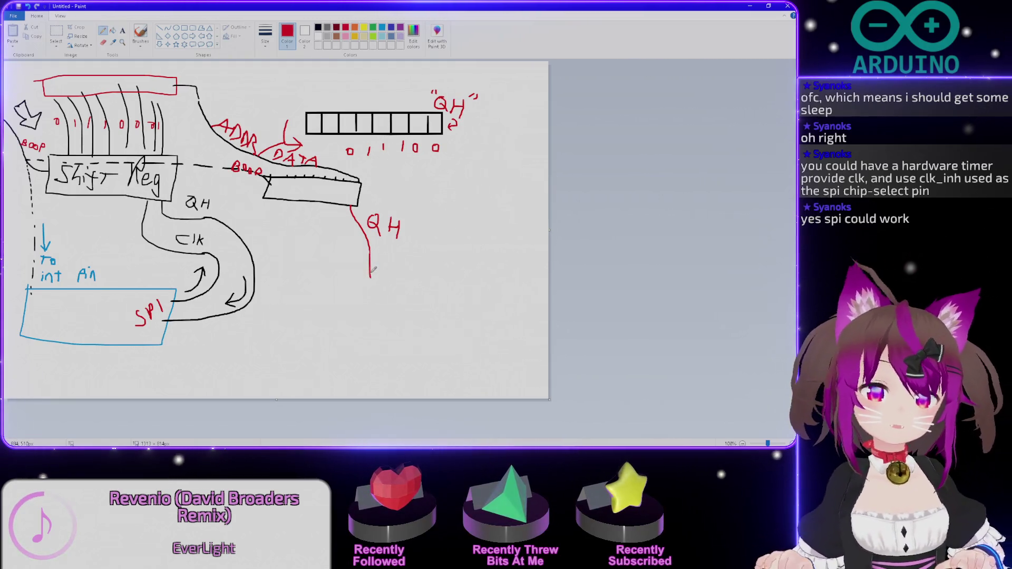
pyautogui.moveTo(299, 357); pyautogui.dragTo(133, 365)
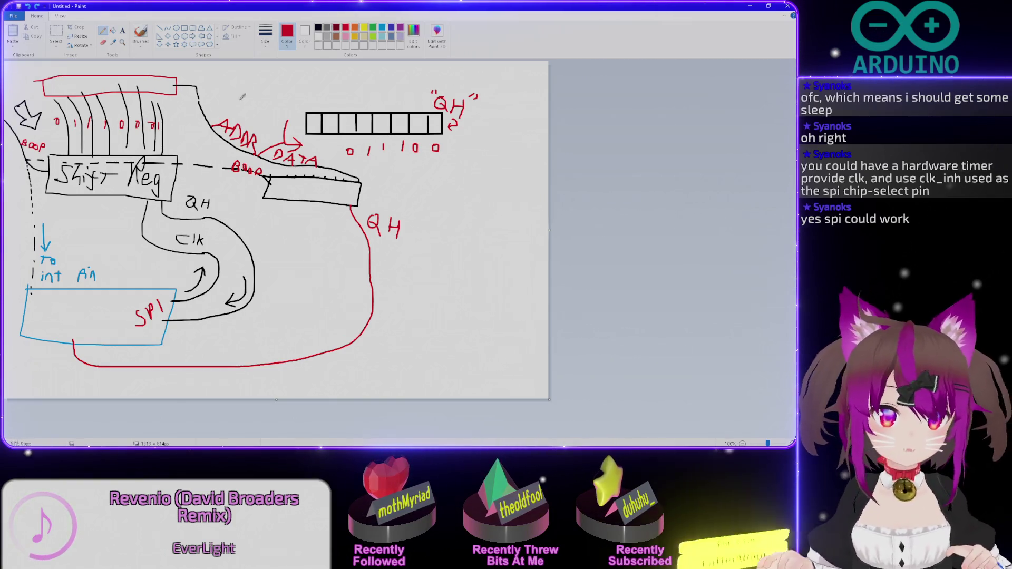
# Discard a trial red loop around the register, then start a red text note beneath it.
pyautogui.moveTo(265, 168); pyautogui.dragTo(398, 198)
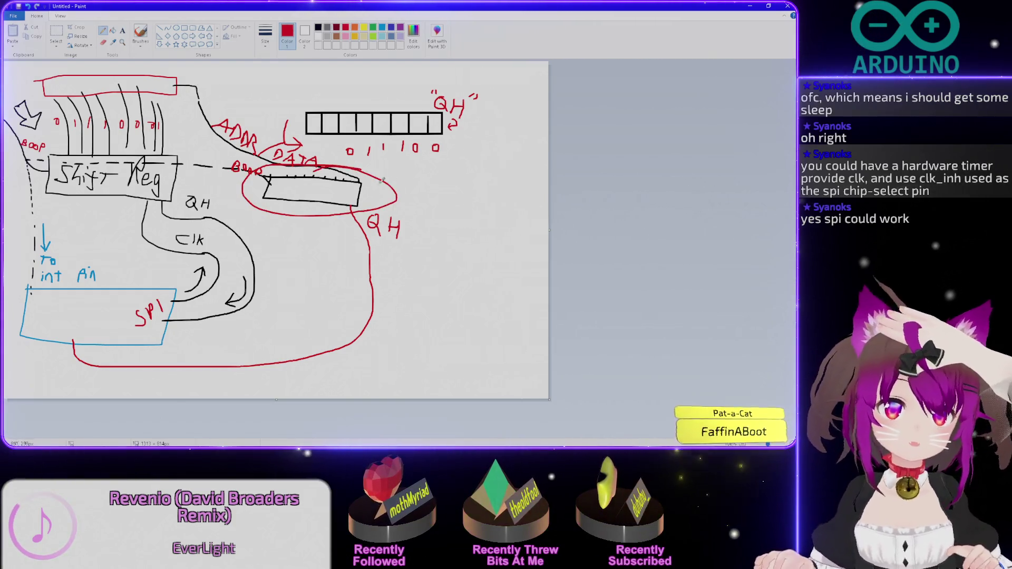
pyautogui.hotkey('ctrl', 'z')
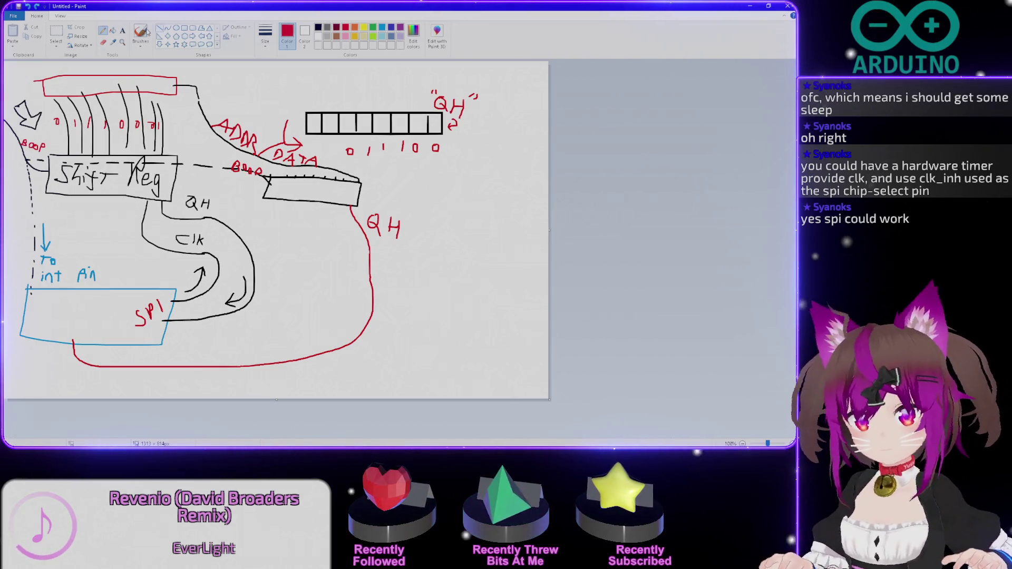
pyautogui.moveTo(272, 208); pyautogui.dragTo(372, 220)
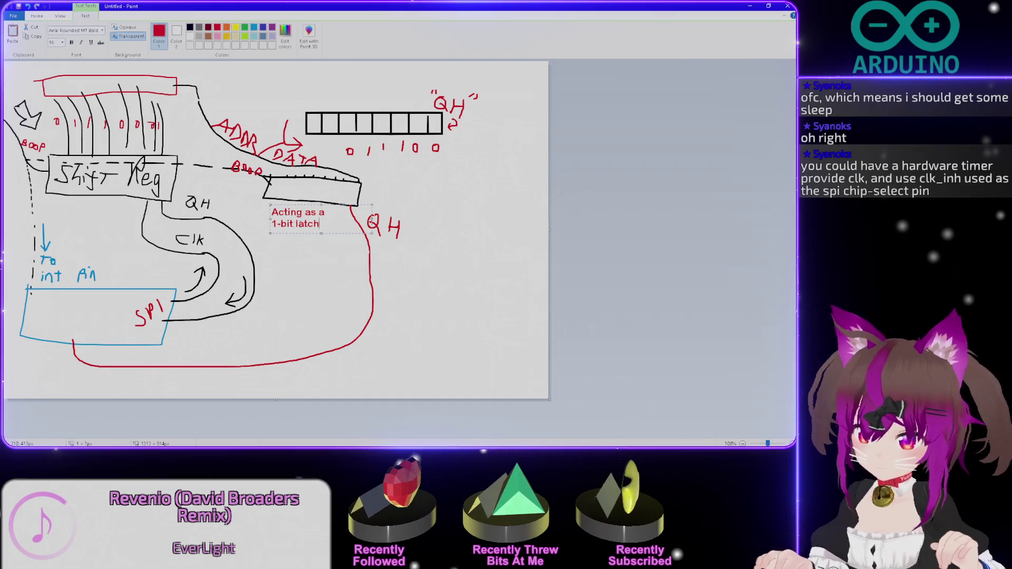
pyautogui.write('Shift reg')
# Break the note onto new lines and nudge it into place under the register.
pyautogui.press('Return')
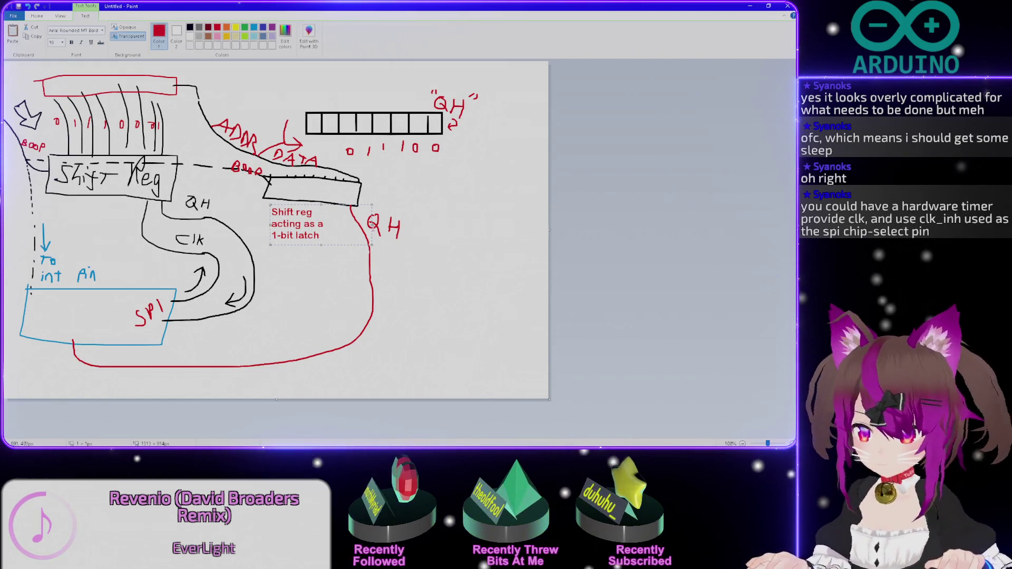
pyautogui.press('Return')
pyautogui.write('(what')
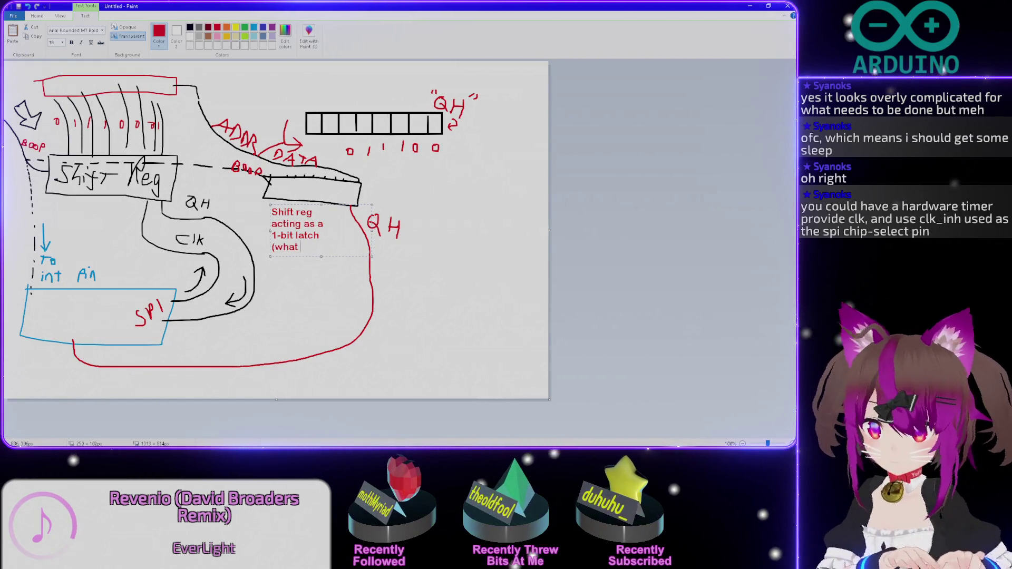
pyautogui.moveTo(341, 255); pyautogui.dragTo(346, 256)
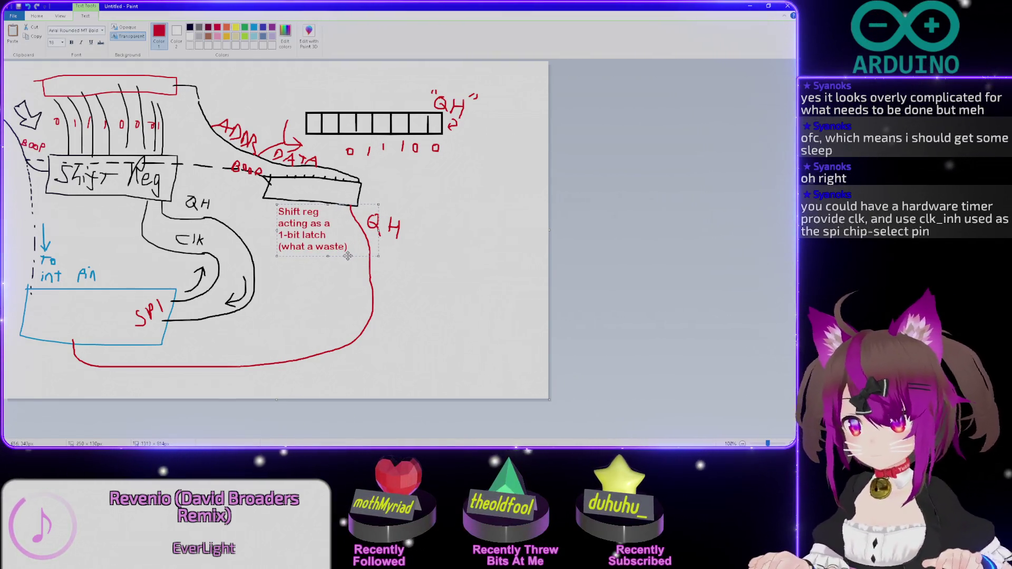
pyautogui.hotkey('ctrl', 'a')
# Recolour the whole note black and commit "Shift reg acting as a 1-bit latch (what a waste)".
pyautogui.click(190, 28)
pyautogui.click(326, 234)
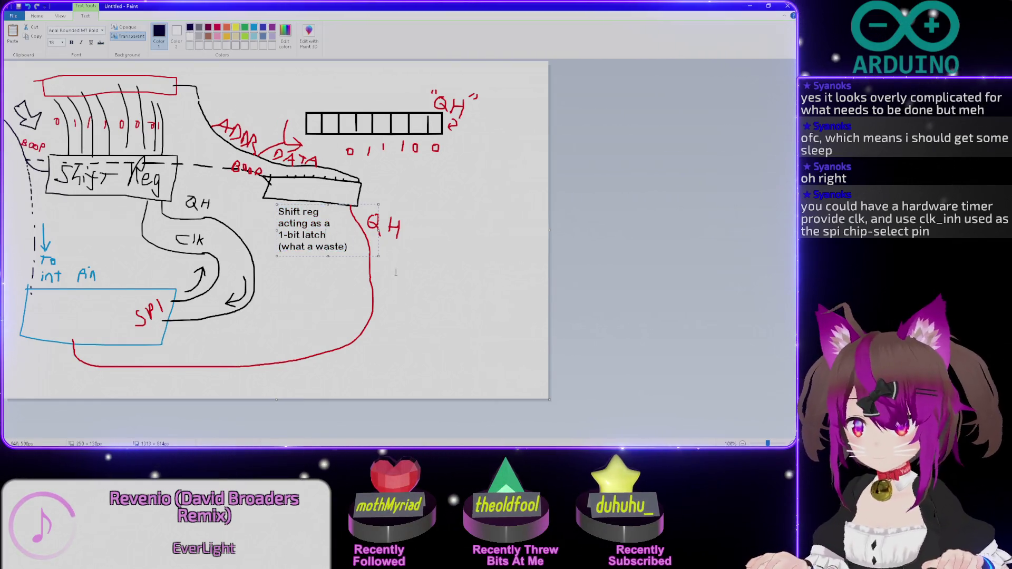
pyautogui.click(432, 277)
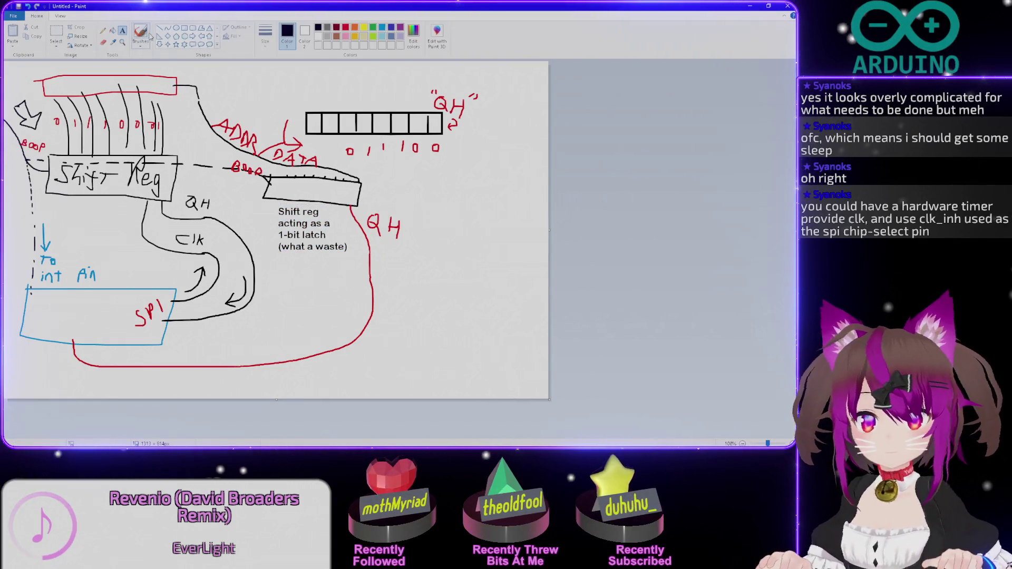
pyautogui.click(103, 29)
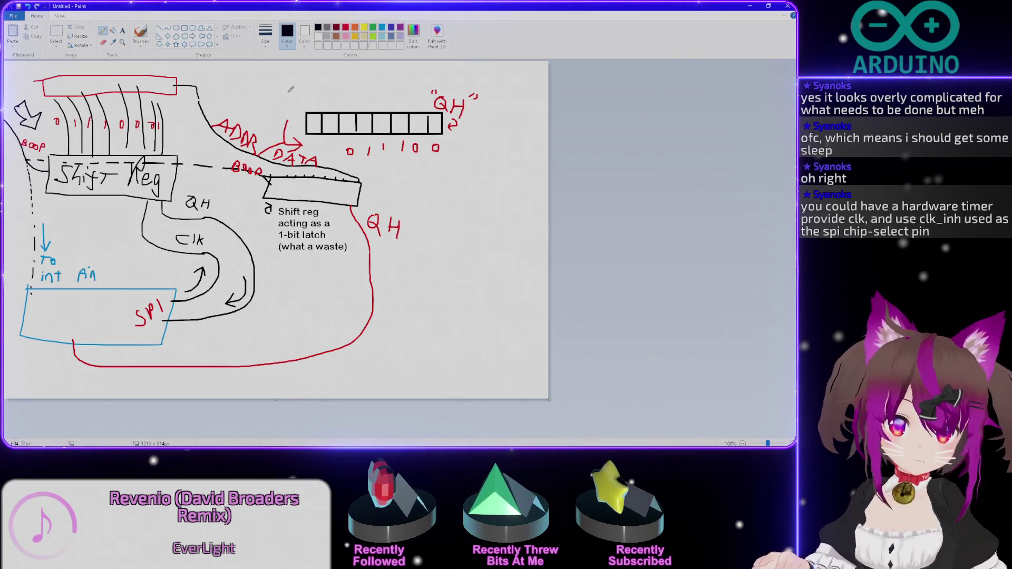
# Sketch and immediately undo a loop around the ADDR and DATA labels.
pyautogui.moveTo(204, 114)
pyautogui.mouseDown()
pyautogui.moveTo(427, 295)
pyautogui.moveTo(242, 115)
pyautogui.mouseUp()
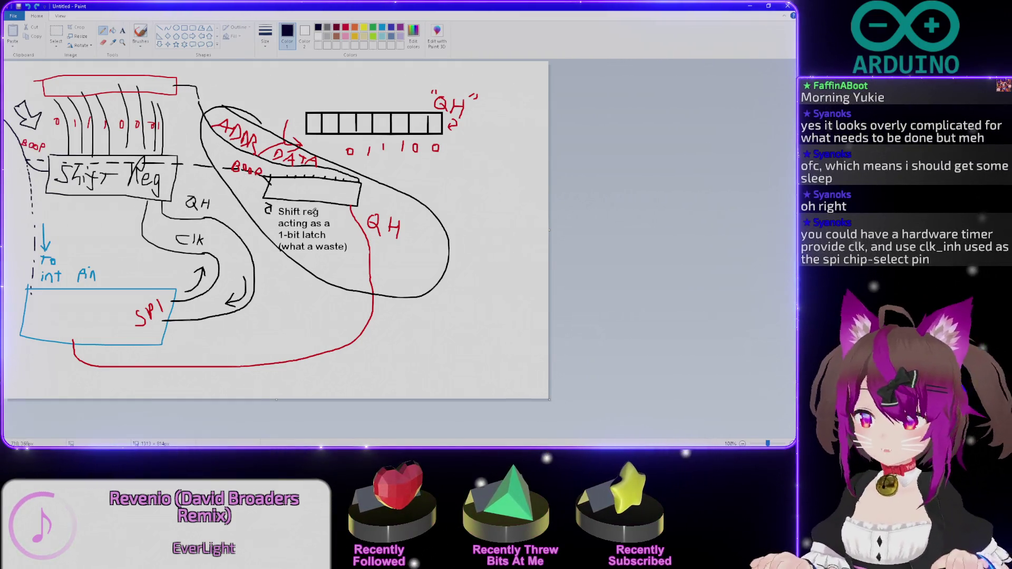
pyautogui.hotkey('ctrl', 'z')
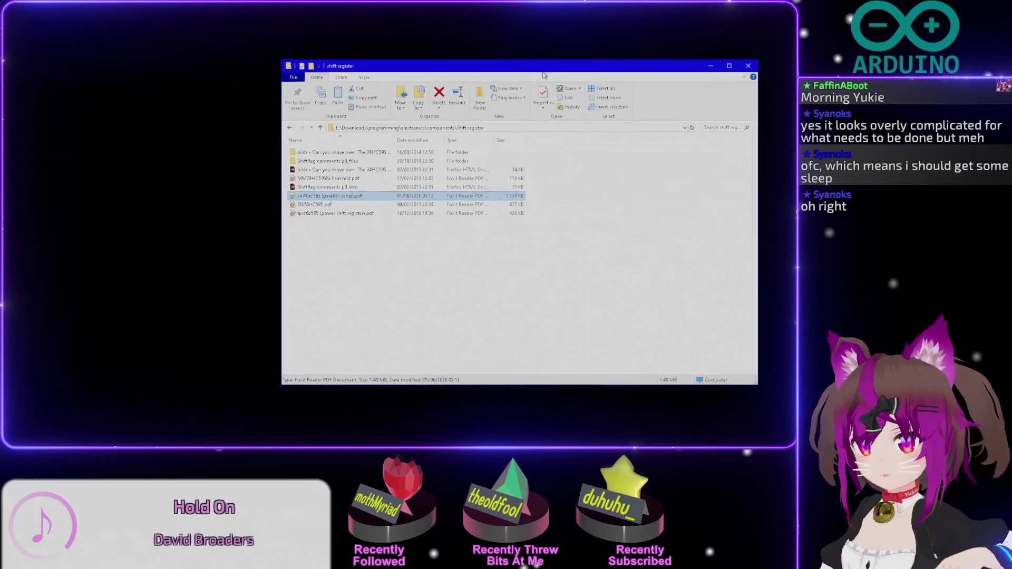
# Switch to the circuit idea folder and select the Arduino latch circuit PNG.
pyautogui.click(661, 196)
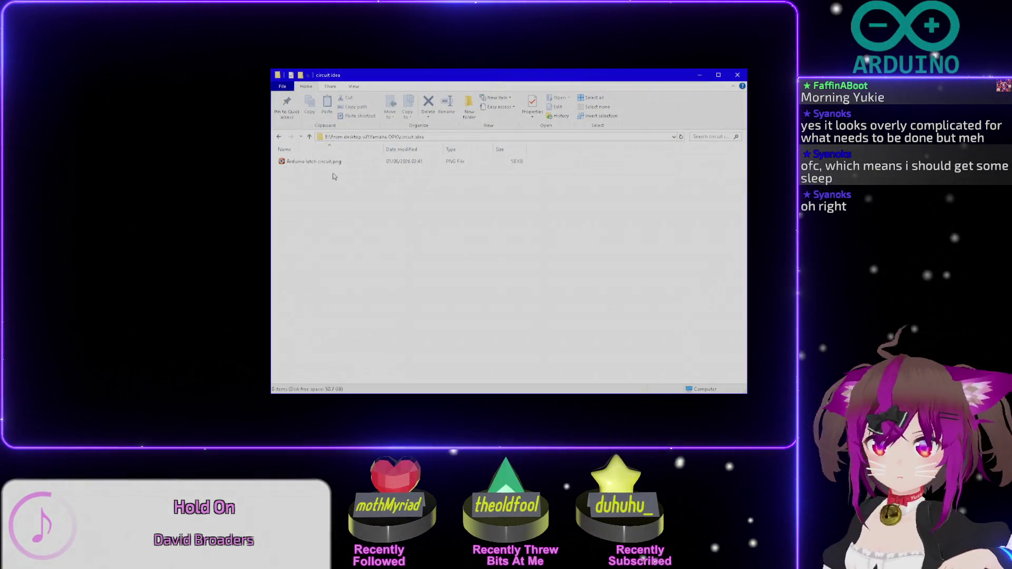
pyautogui.click(332, 161)
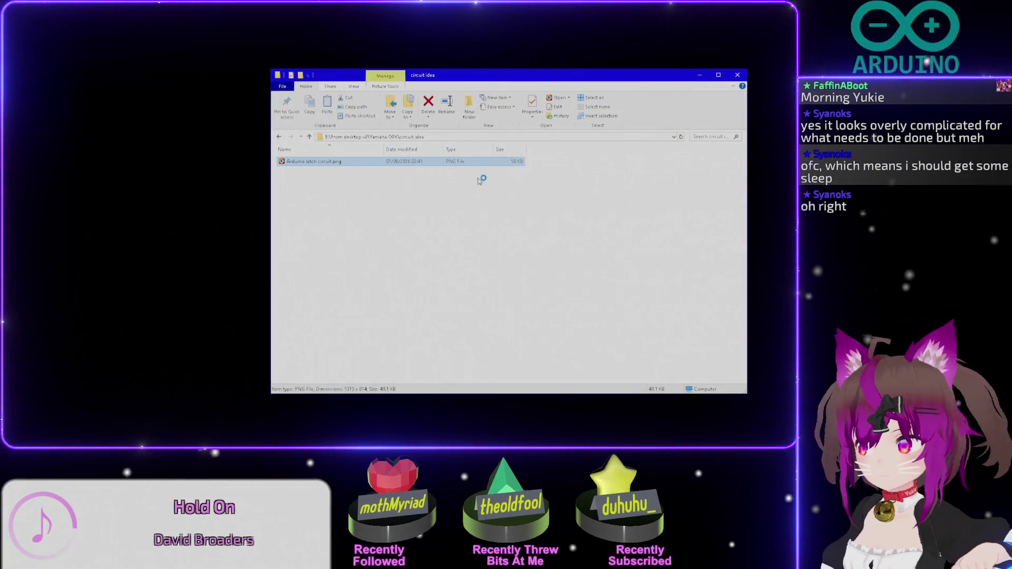